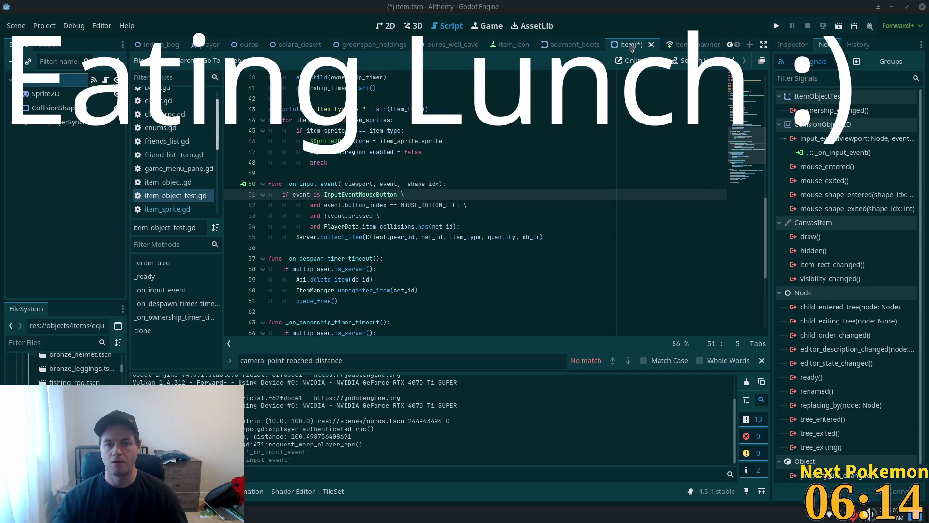
Step: Save item.tscn with Ctrl+S and bring up the phpMyAdmin window in Brave
key(ctrl+s)
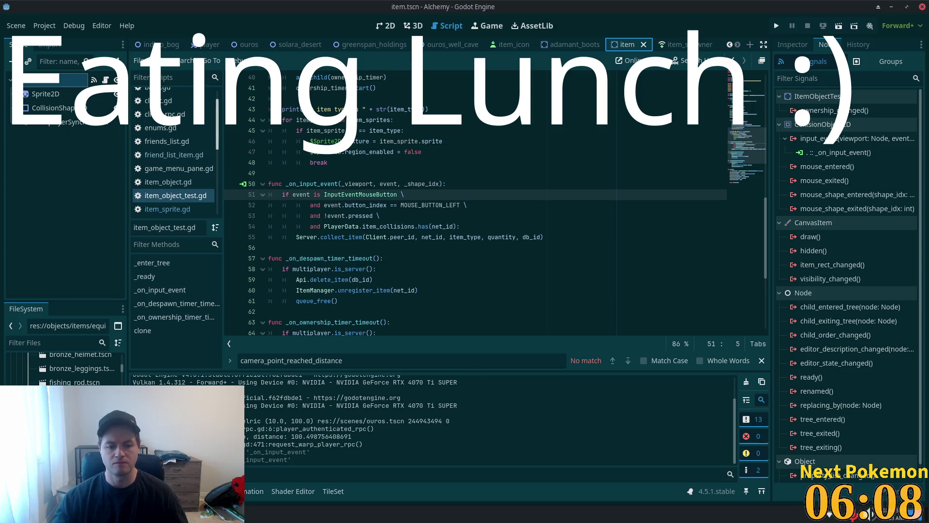
key(alt+Tab)
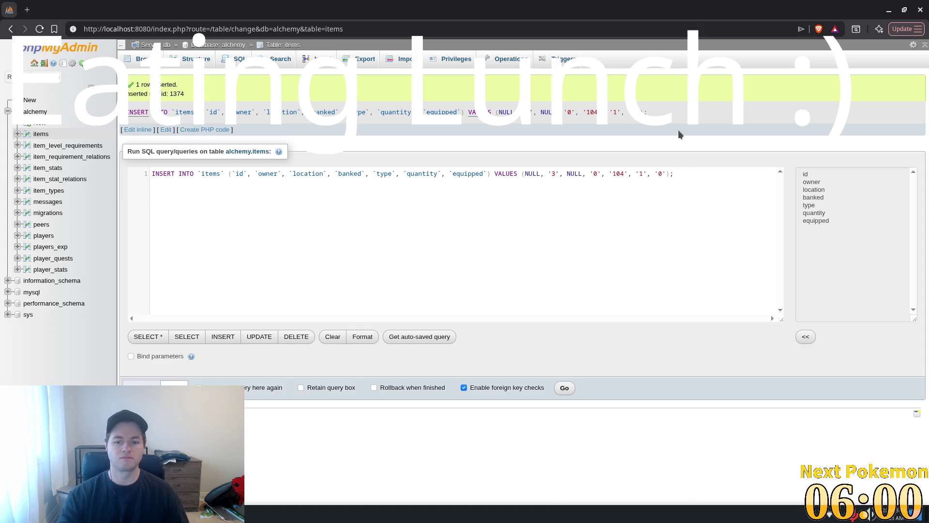
Step: Insert item row 1375 (type 104, owner 3), reload the INSERT query, and return to Godot
click(564, 388)
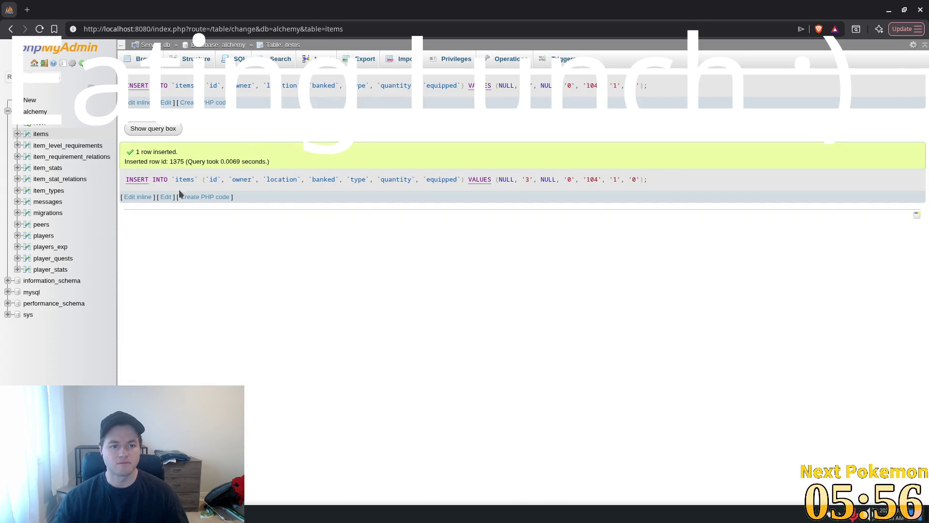
click(166, 196)
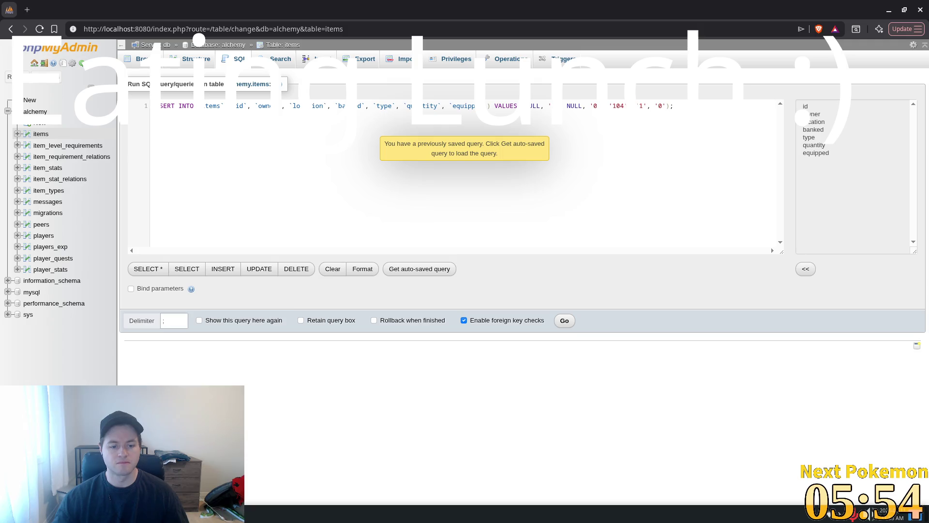
key(alt+Tab)
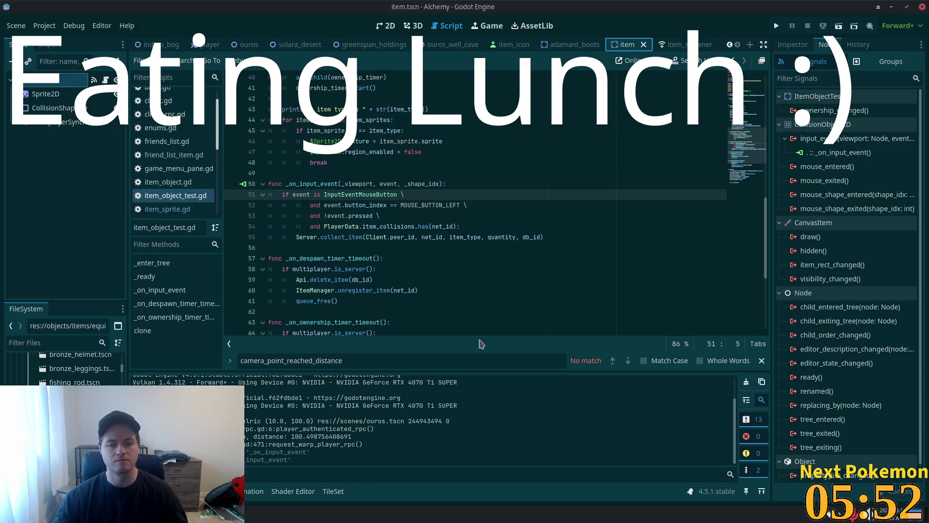
Step: Run the Alchemy game and check the Cloth Shirt in the inventory and equipment panels
click(776, 26)
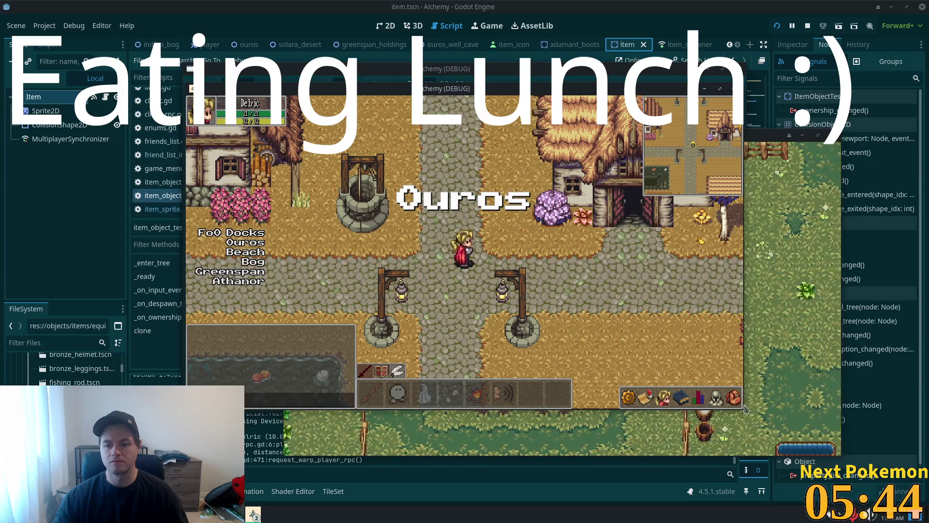
click(664, 396)
click(664, 397)
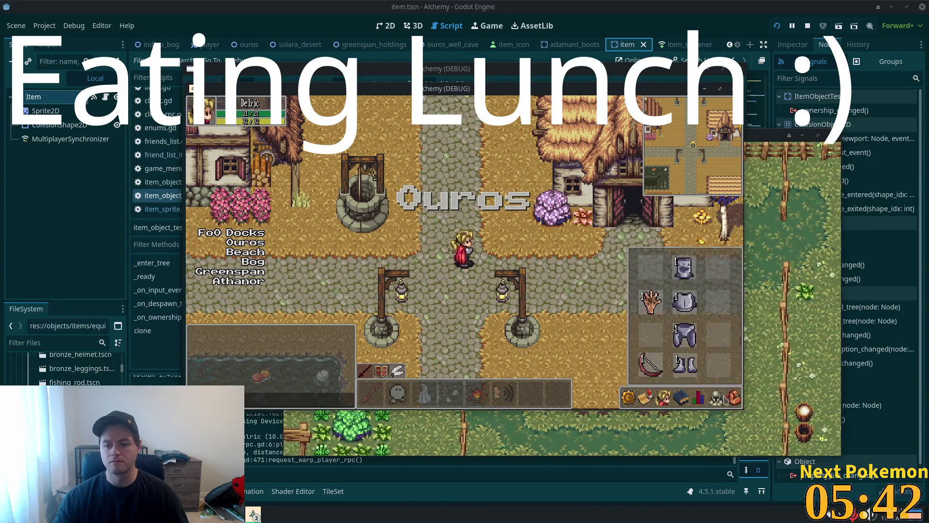
click(734, 396)
right_click(626, 368)
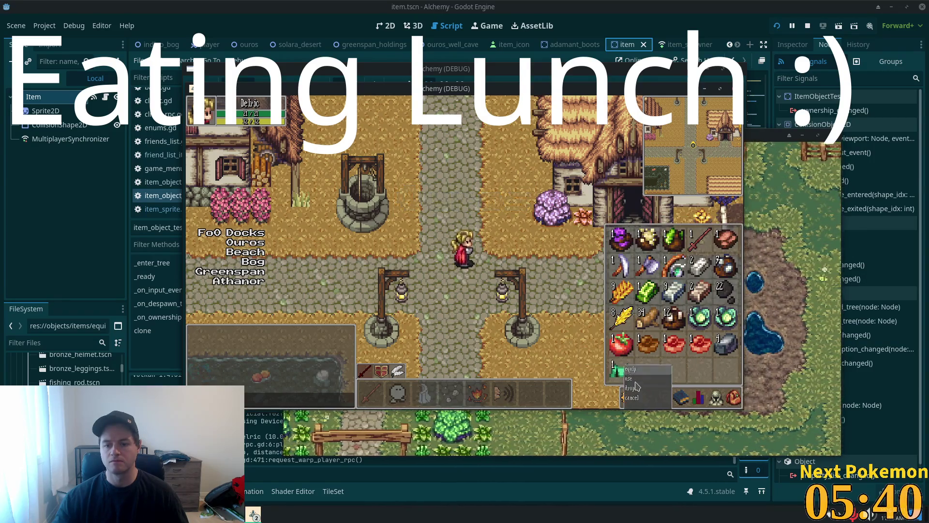
click(632, 389)
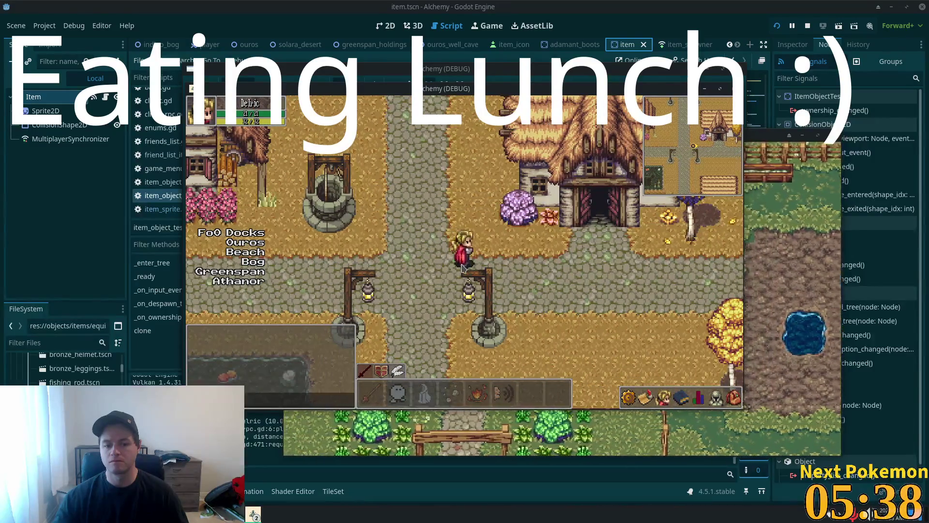
Step: Walk the character left and right, then bring the second client's title screen forward
key(Left)
key(Right)
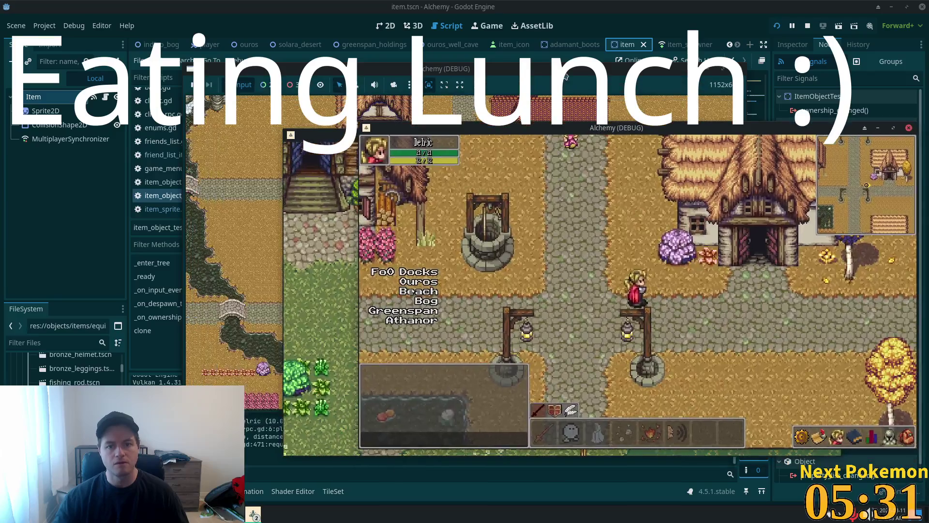
drag(566, 76, 499, 71)
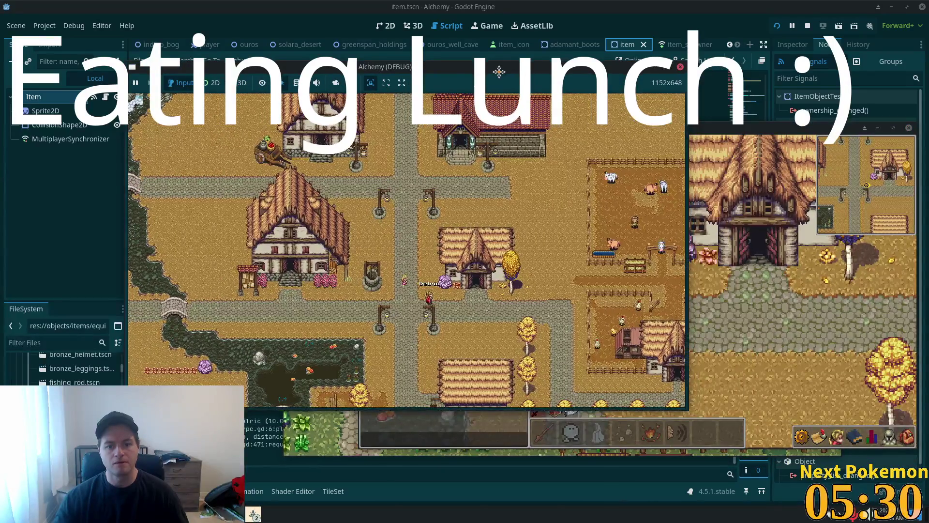
scroll(434, 287, up, 5)
scroll(434, 288, down, 4)
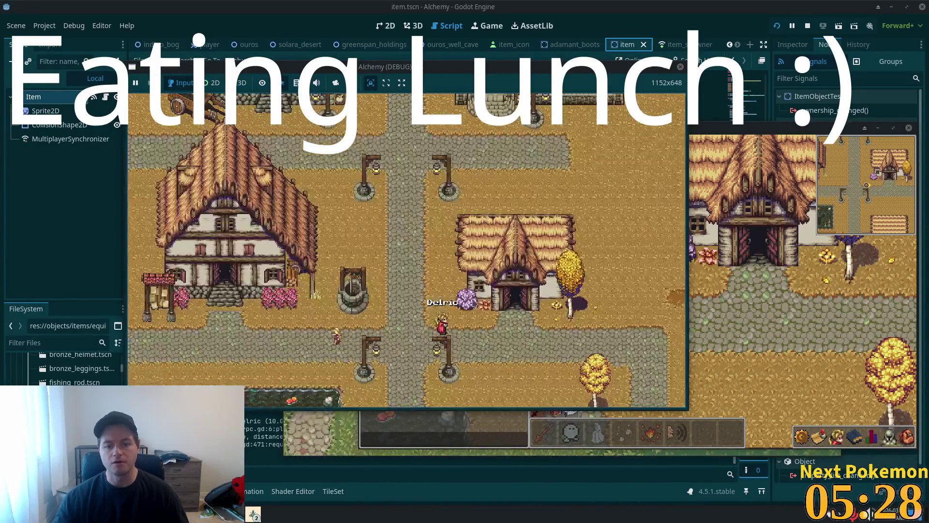
click(332, 425)
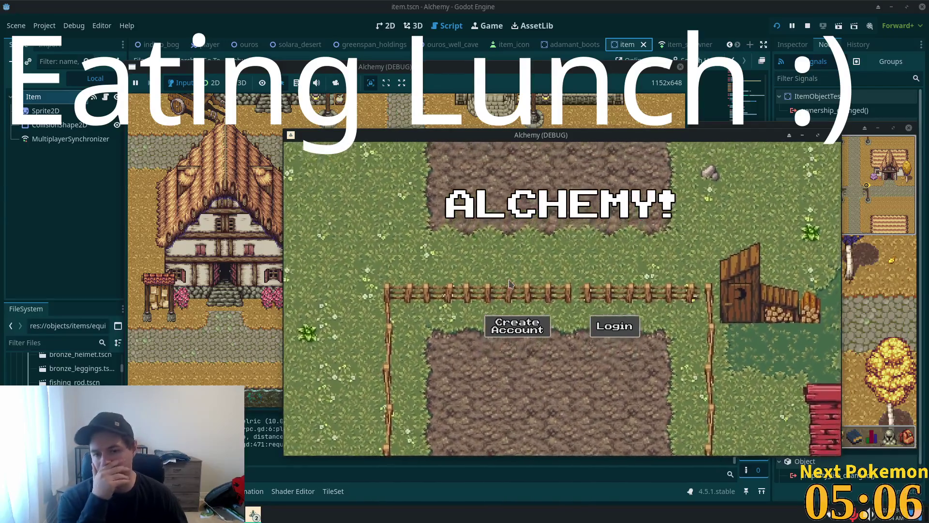
Step: Review the sprite fix on lines 43–47 of item_object_test.gd and the chat diff
key(alt+Tab)
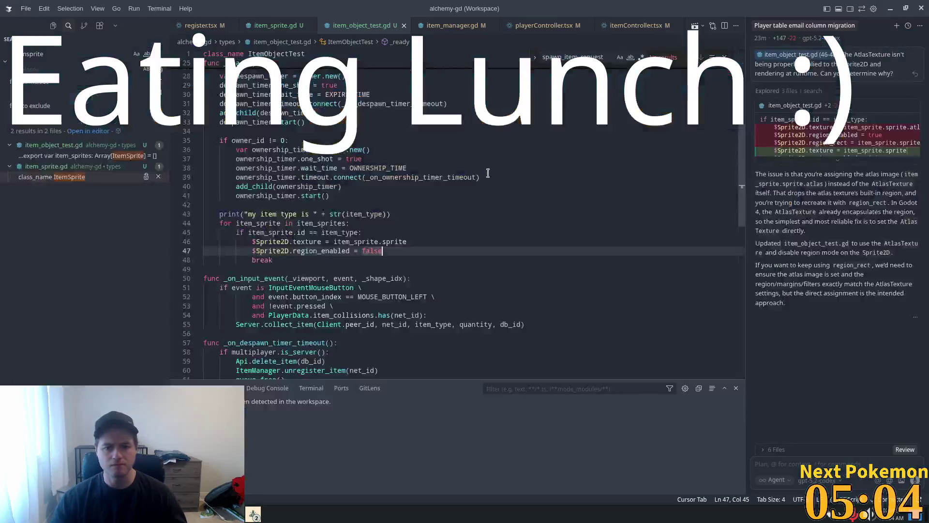
click(434, 234)
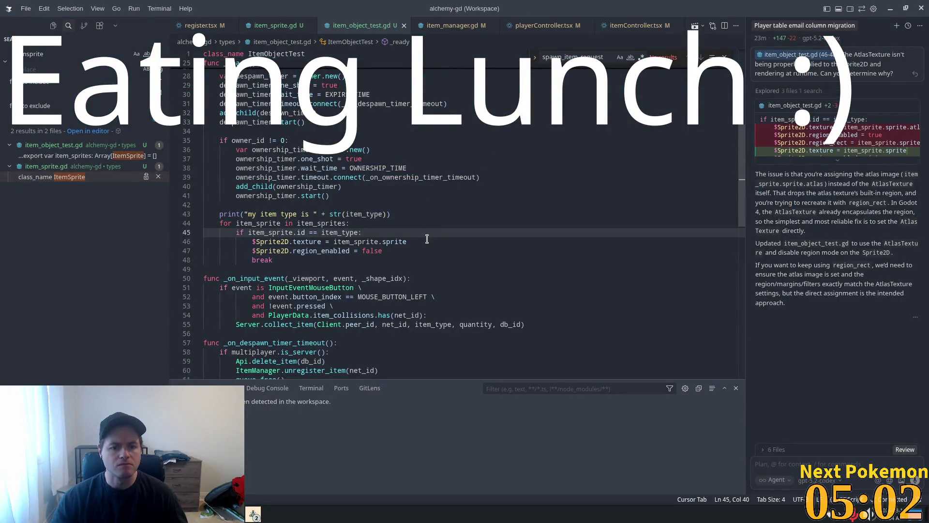
double_click(317, 250)
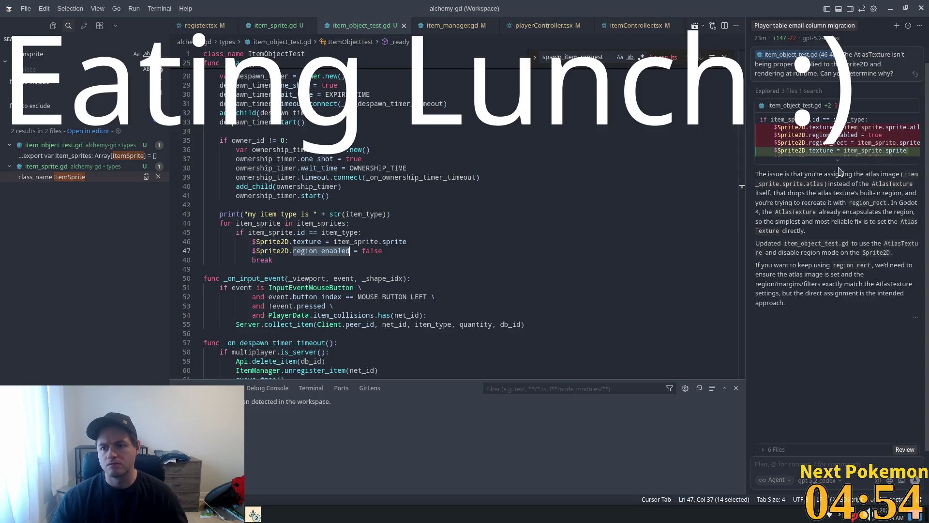
click(840, 160)
click(401, 215)
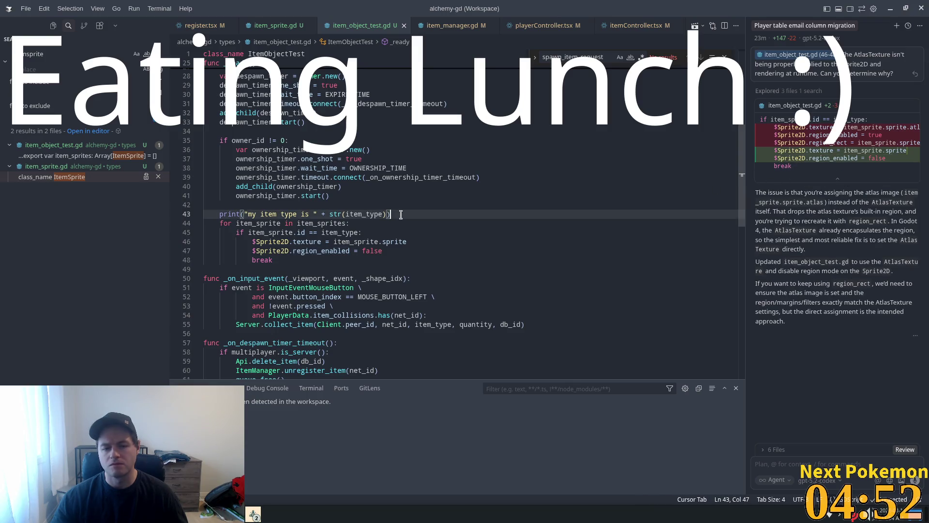
key(alt+Tab)
key(alt+Tab)
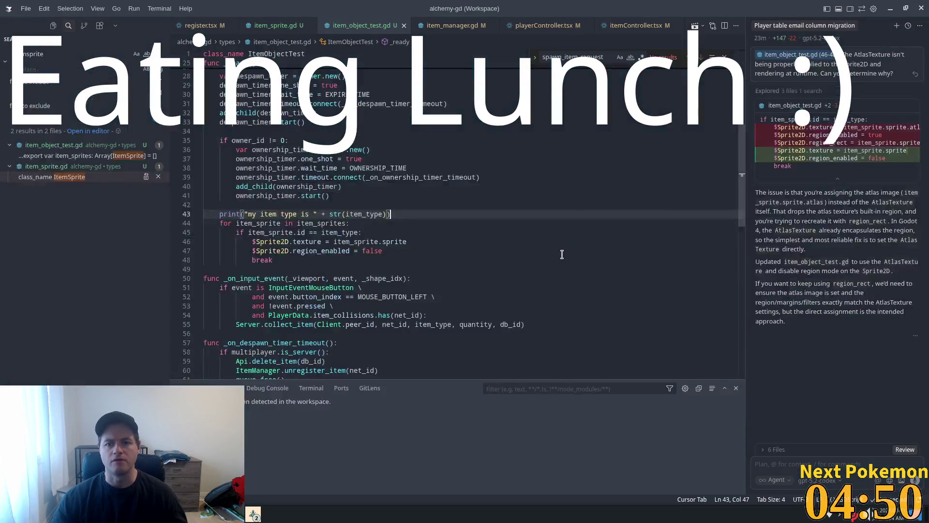
key(alt+Tab)
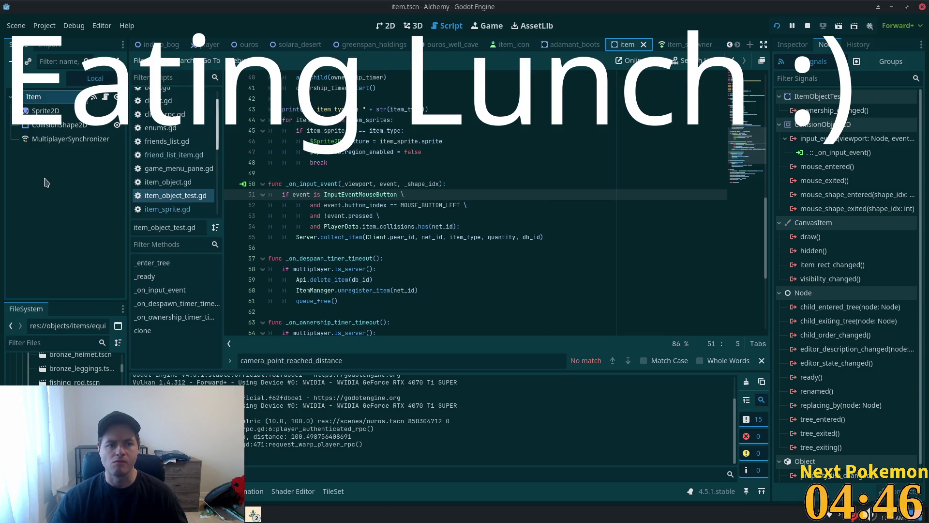
Step: Inspect both Item Sprites entries, including ID 104, in the item's Inspector
click(792, 44)
click(859, 250)
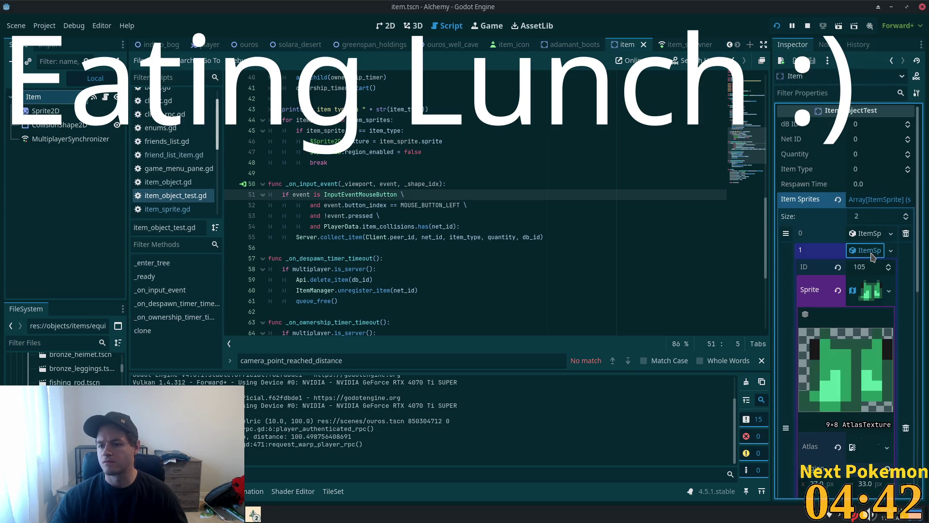
click(860, 250)
click(870, 234)
click(868, 234)
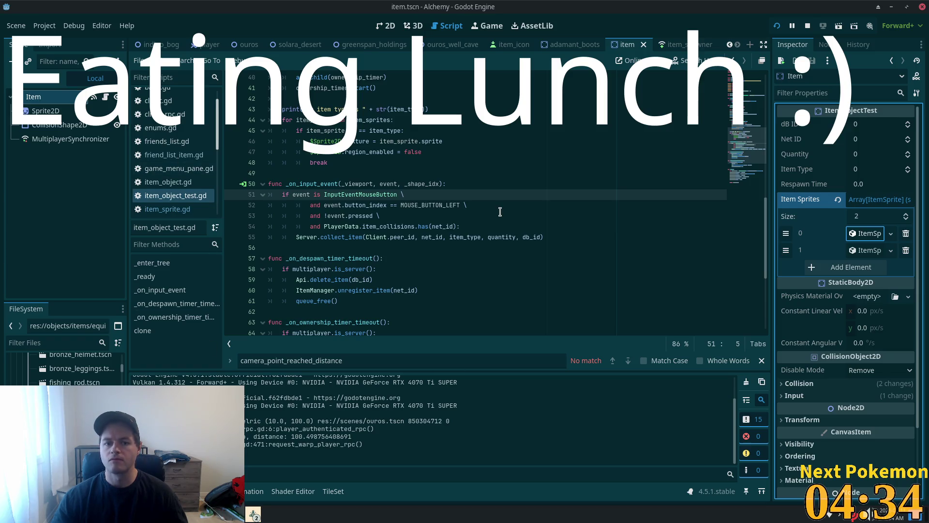
Step: Rerun the game, check the inventory item icons, and close the debug windows with F8
click(777, 27)
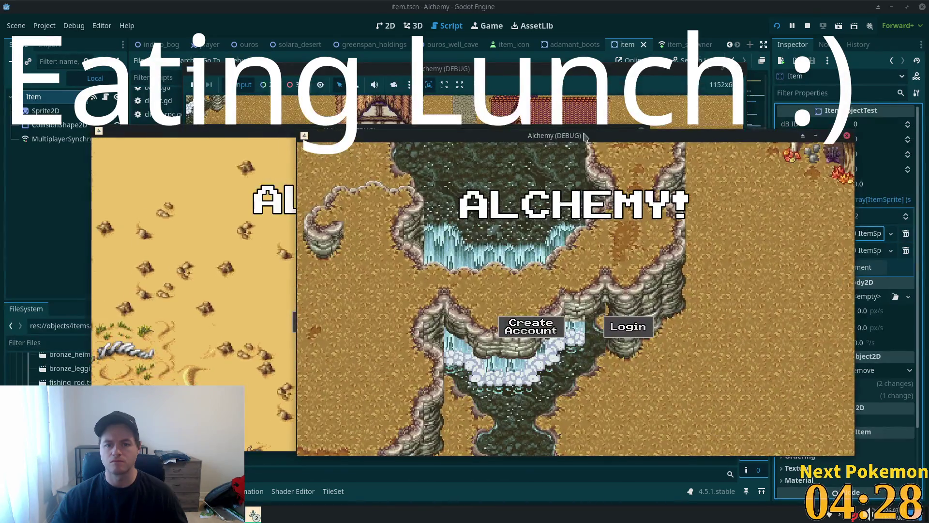
click(260, 279)
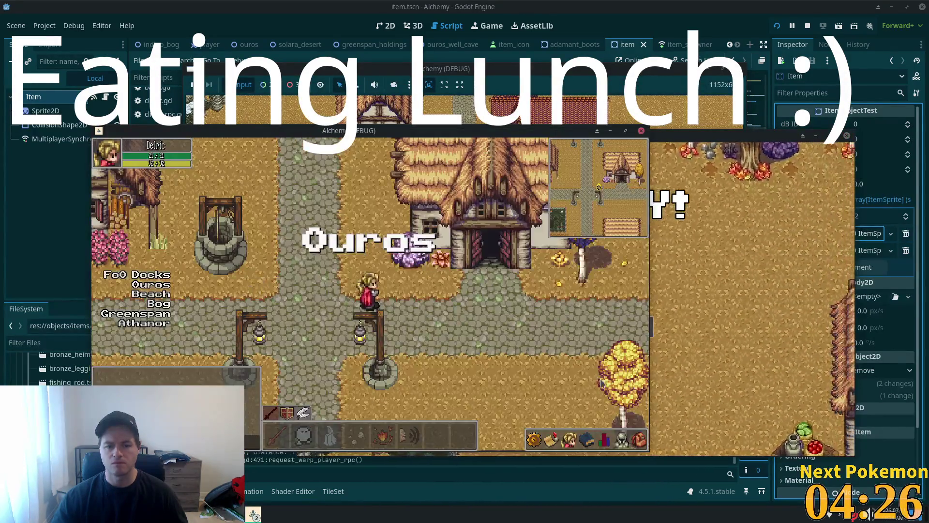
key(i)
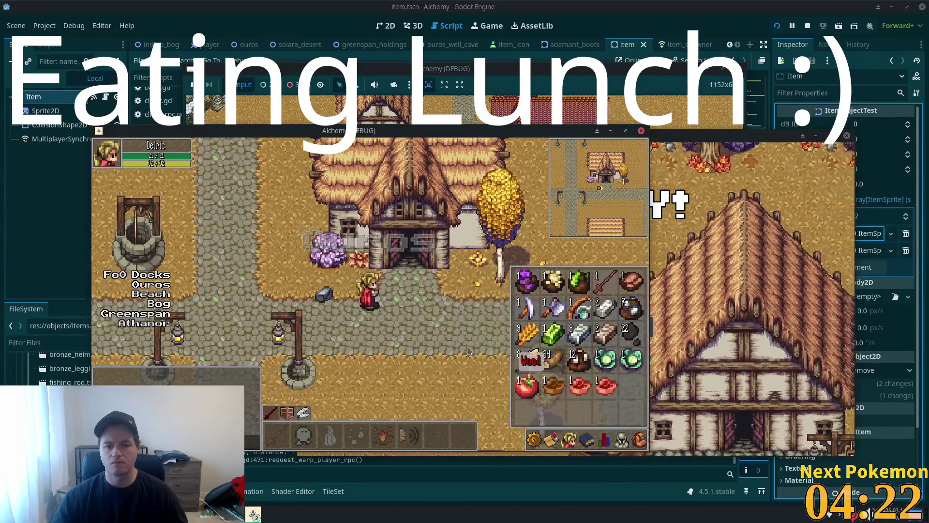
key(i)
key(F8)
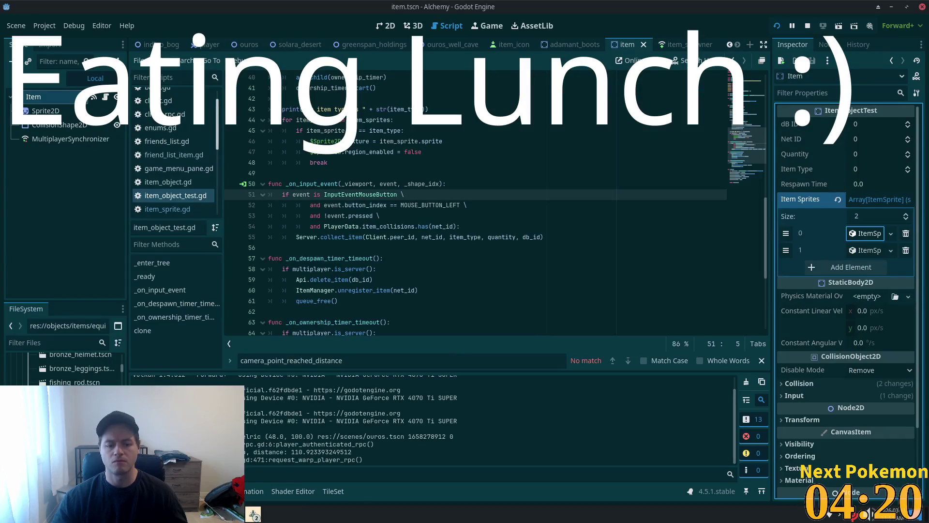
Step: Open a blank Insert form for the alchemy items table in phpMyAdmin
mouse_move(253, 514)
click(304, 467)
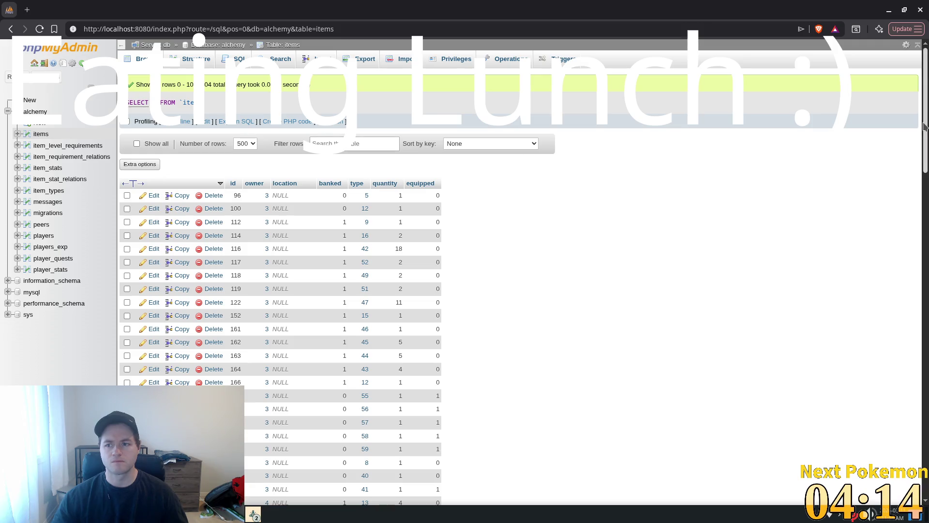
drag(925, 126, 925, 450)
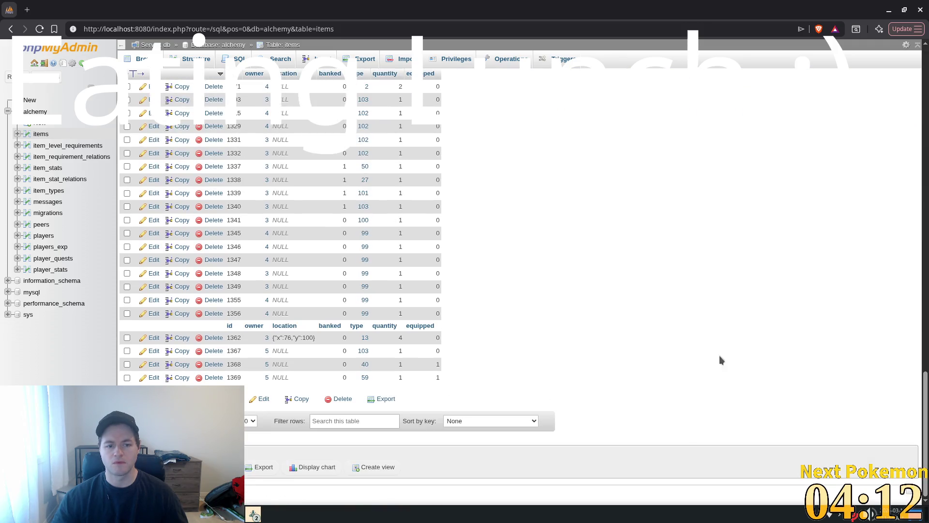
mouse_move(922, 366)
mouse_down()
mouse_move(910, 216)
mouse_move(913, 52)
mouse_up()
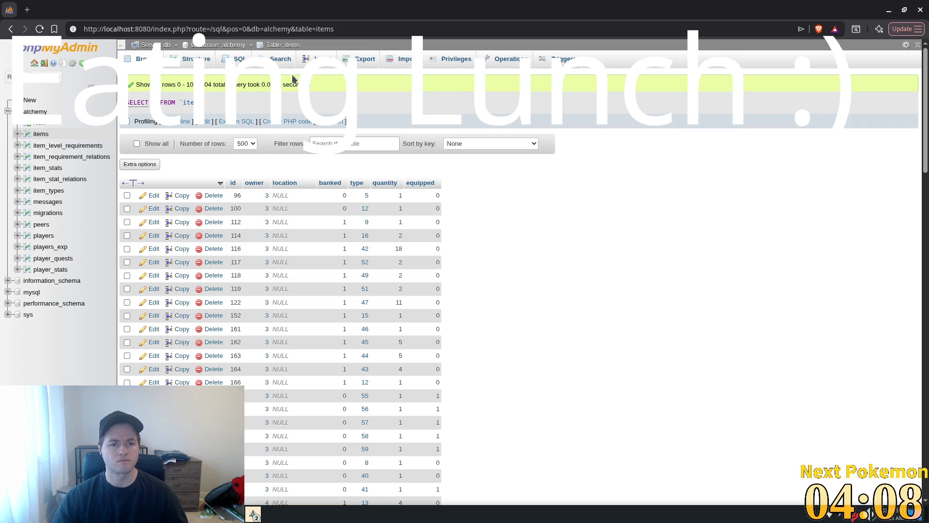
click(315, 58)
Step: Insert a Cloth Shirt row: test player as owner, banked 0, type 104
click(377, 117)
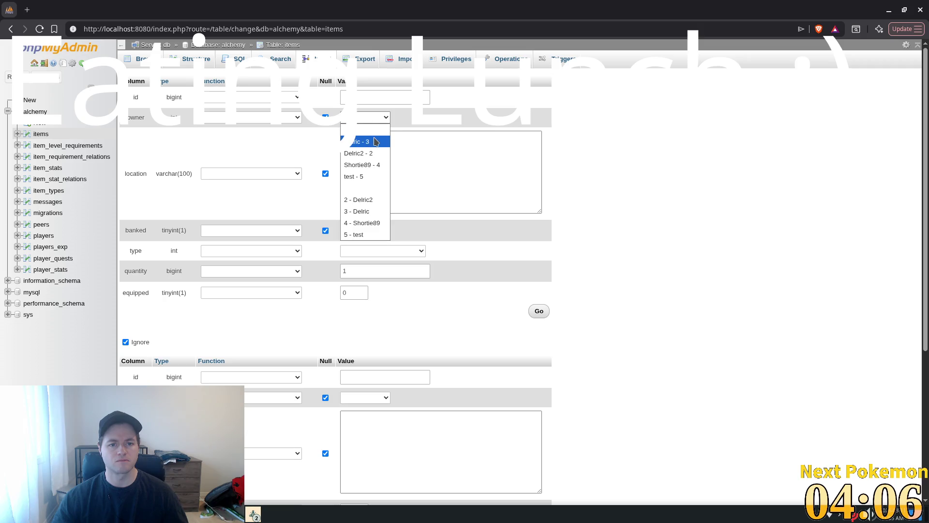
click(373, 142)
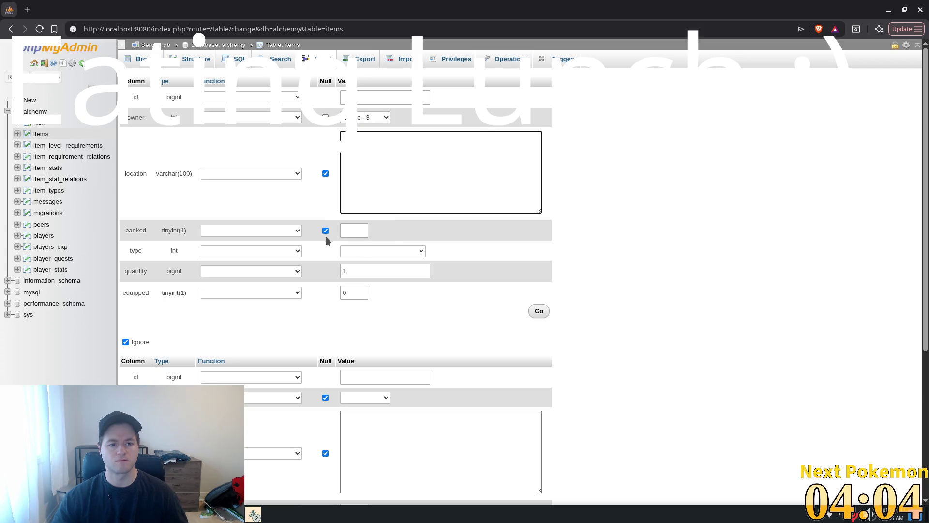
click(354, 230)
text(0)
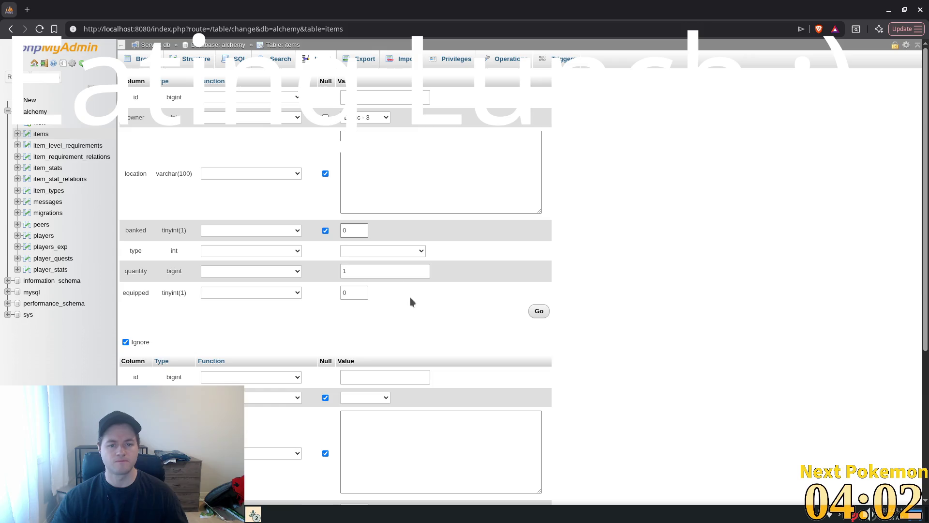
click(346, 251)
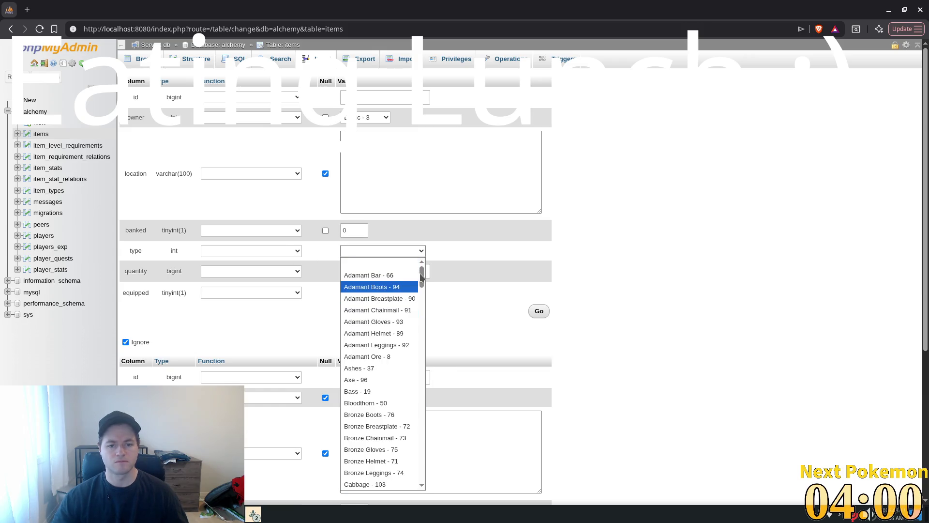
scroll(382, 287, down, 15)
click(382, 472)
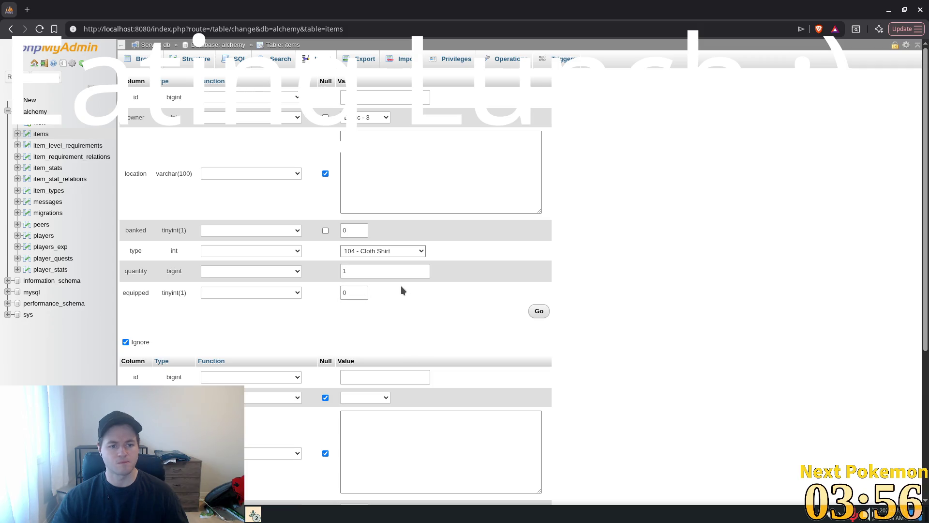
click(540, 312)
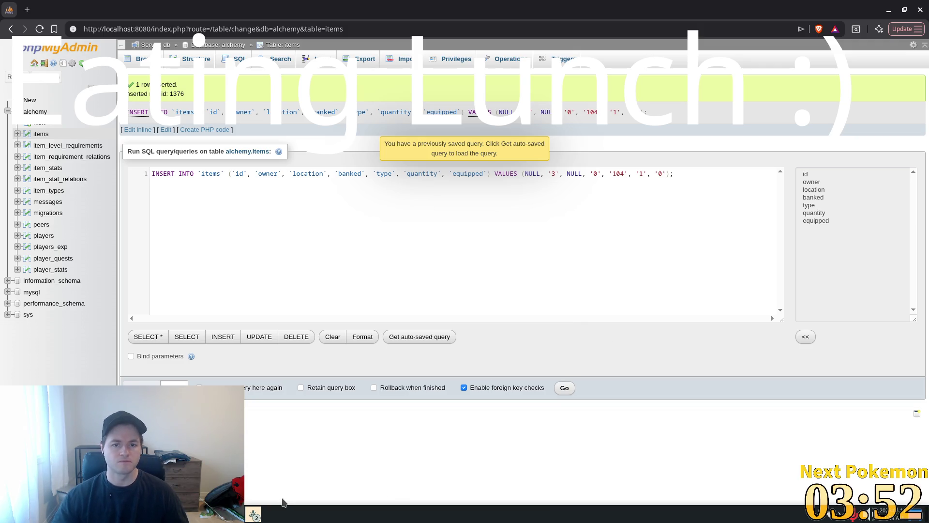
Step: Bring the Alchemy (DEBUG) game forward and confirm the Cloth Shirt is in the inventory
click(254, 515)
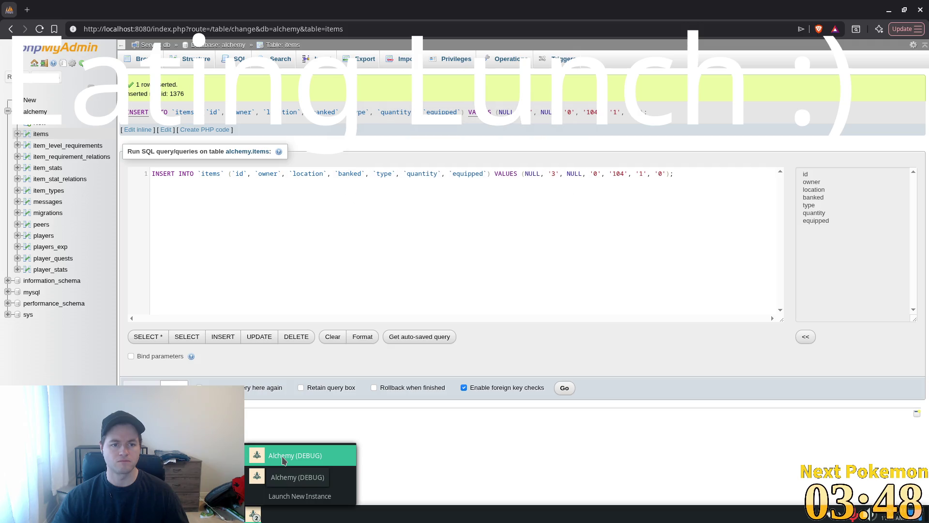
click(284, 459)
click(639, 437)
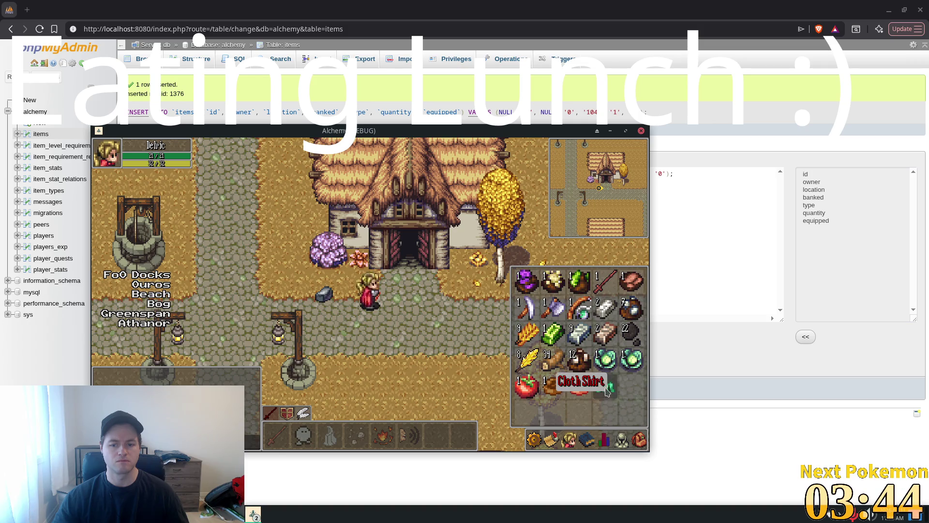
key(Escape)
click(639, 439)
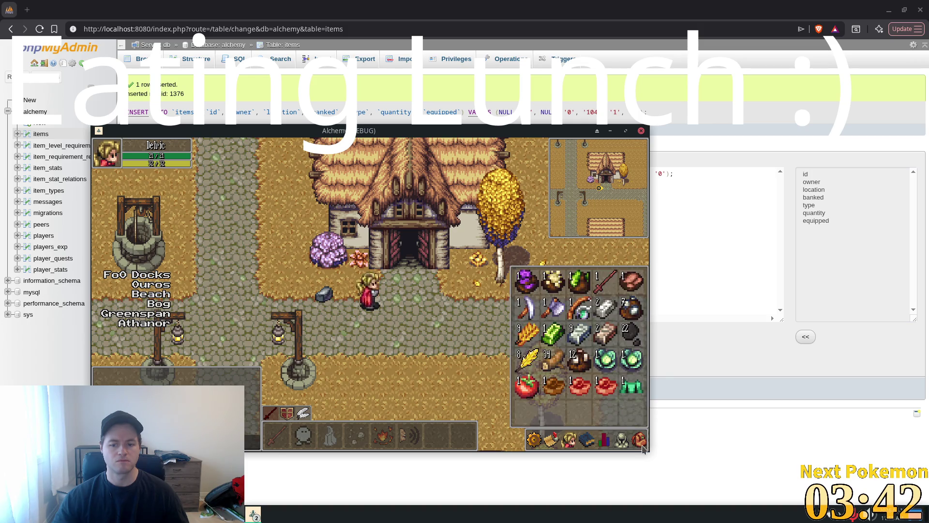
Step: Walk the character left, toggle the stats and inventory panels, then return to the editor
key(Left)
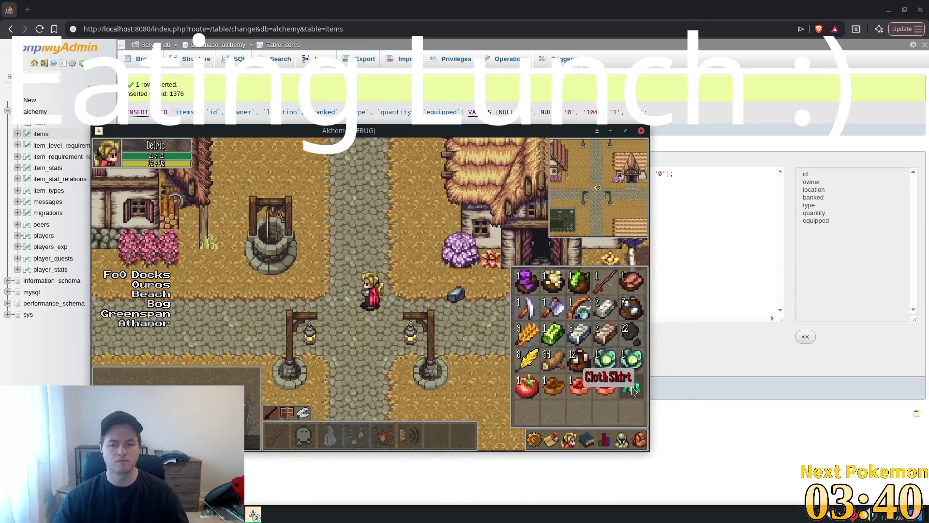
key(Escape)
key(Left)
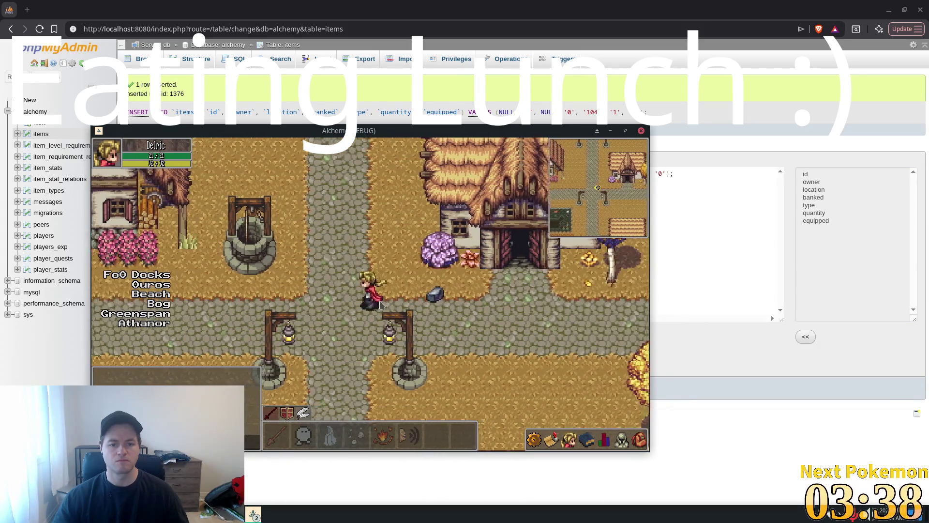
click(604, 438)
click(639, 448)
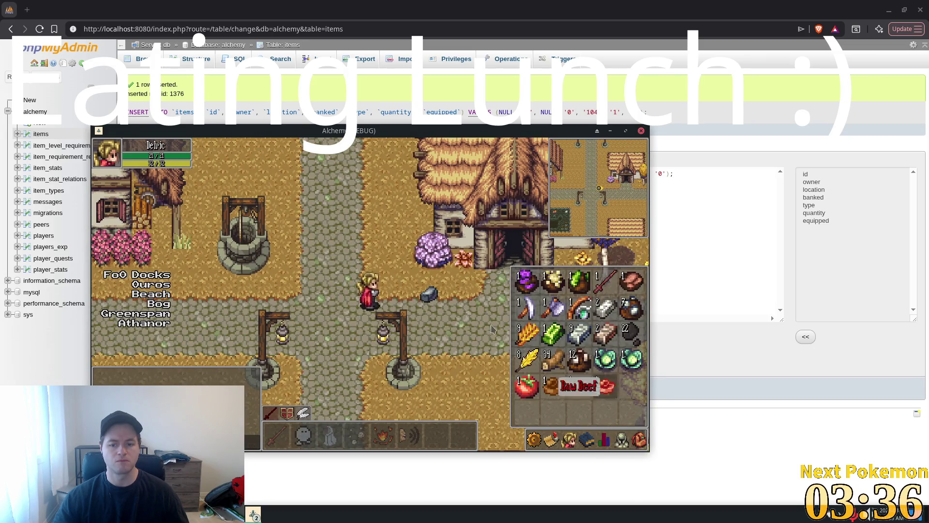
click(638, 448)
key(alt+Tab)
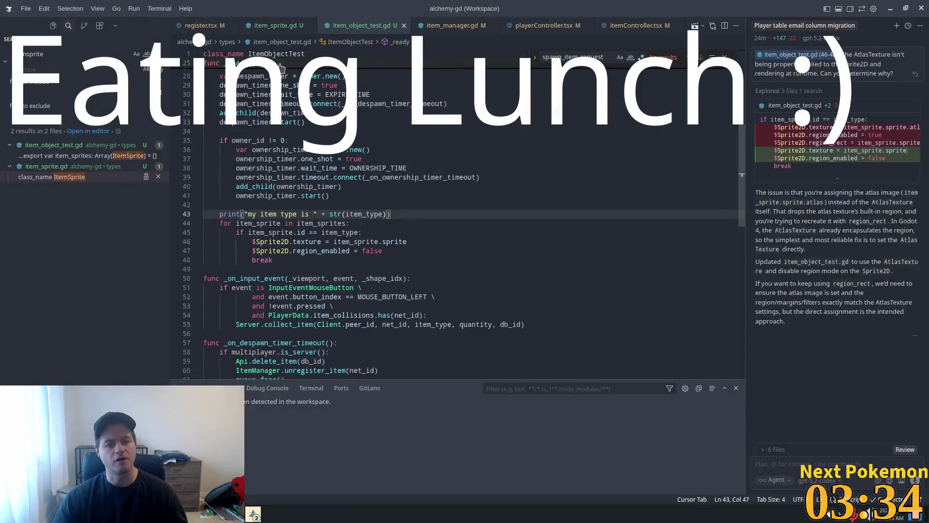
Step: Switch among the Godot windows and briefly bring the running game to the front
key(alt+Tab)
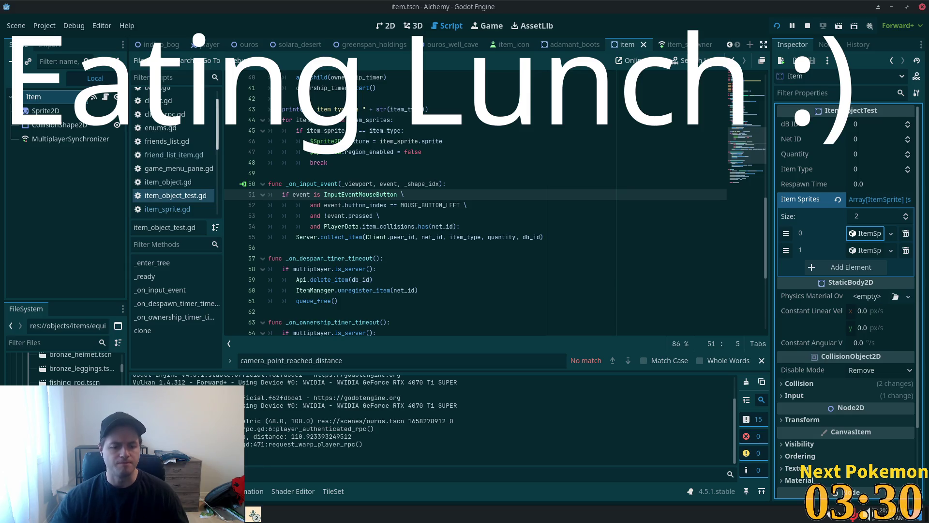
click(253, 514)
key(alt+Tab)
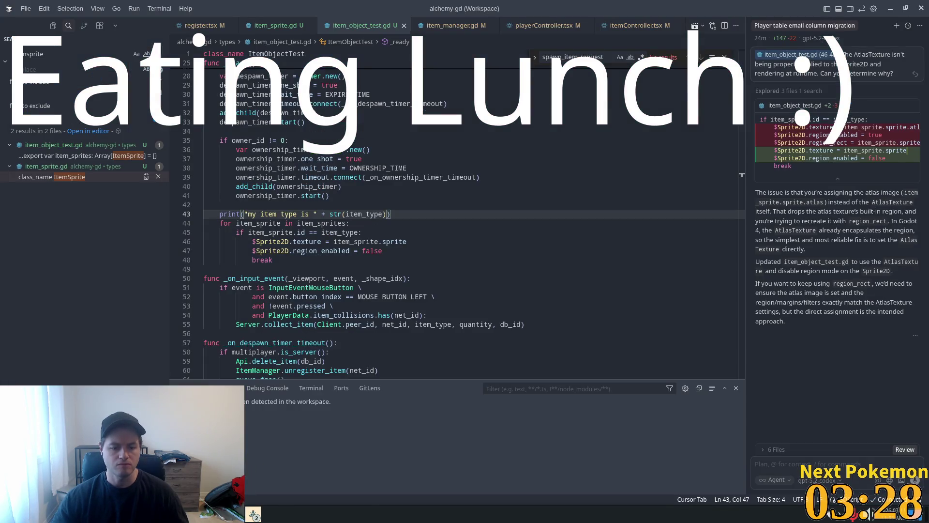
click(253, 514)
click(286, 469)
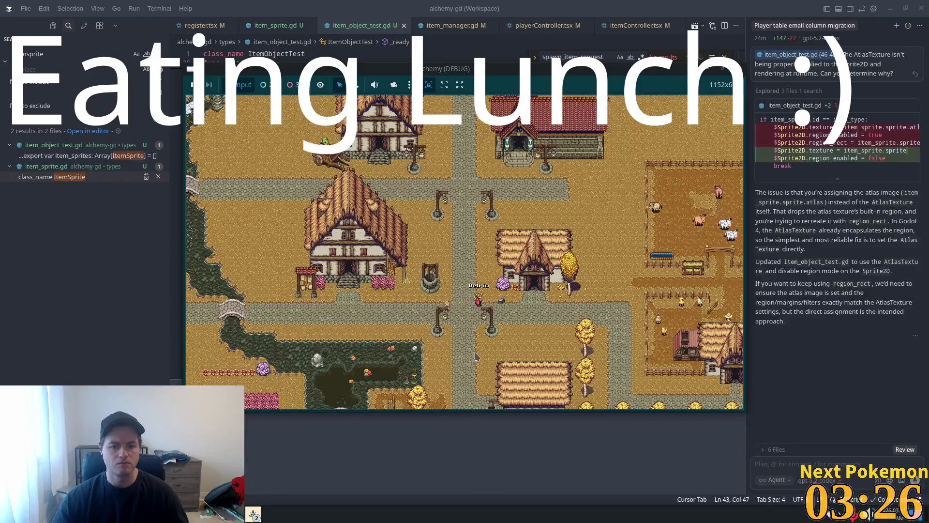
scroll(475, 356, up, 5)
scroll(482, 274, down, 2)
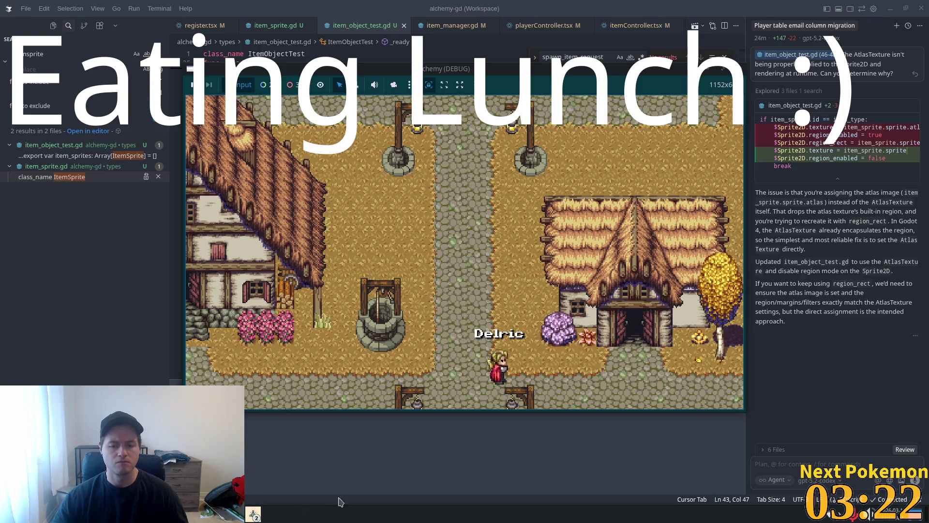
key(alt+Tab)
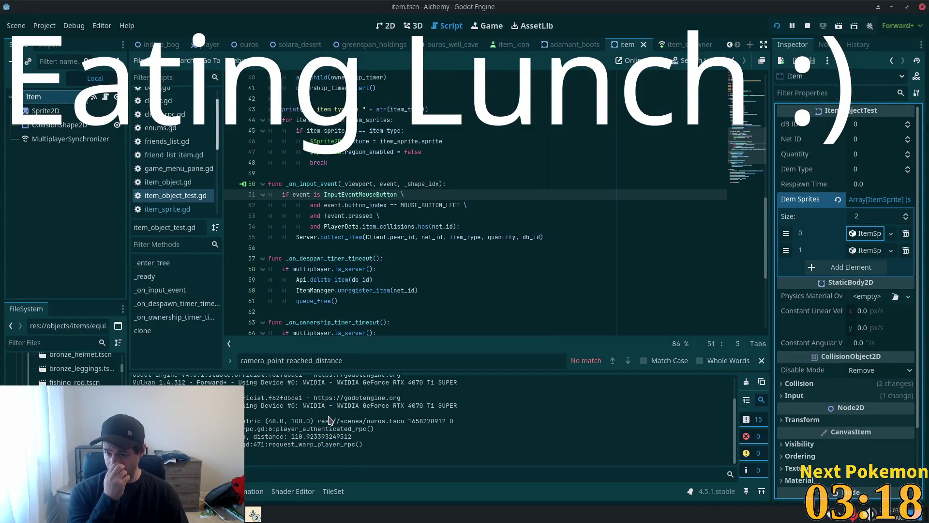
Step: Inspect both Item Sprites entries in Godot, then view the pending item_object_test.gd diff in Cursor
click(860, 235)
click(859, 236)
click(860, 251)
click(859, 252)
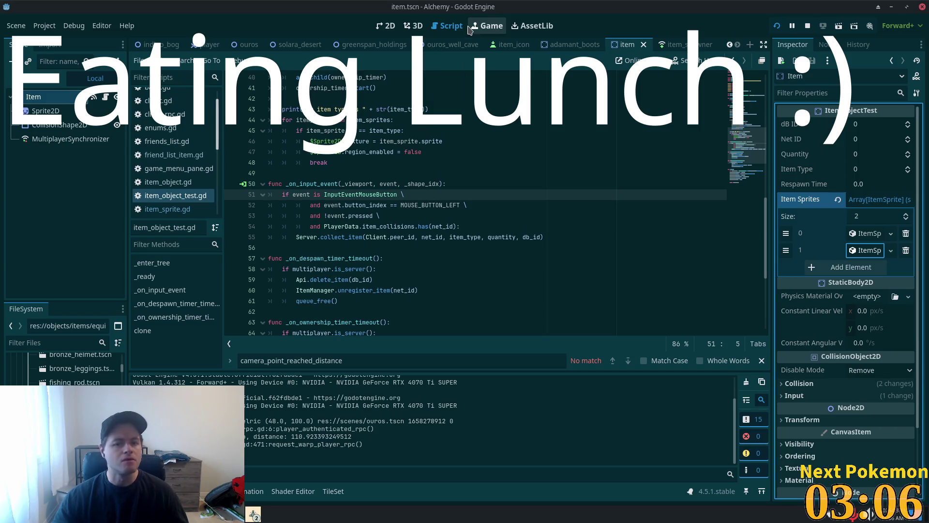
click(380, 173)
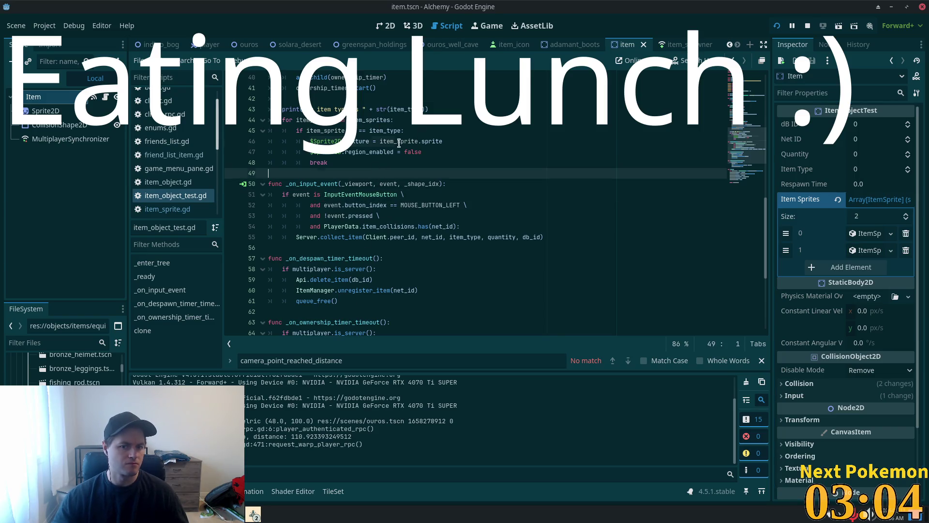
key(alt+Tab)
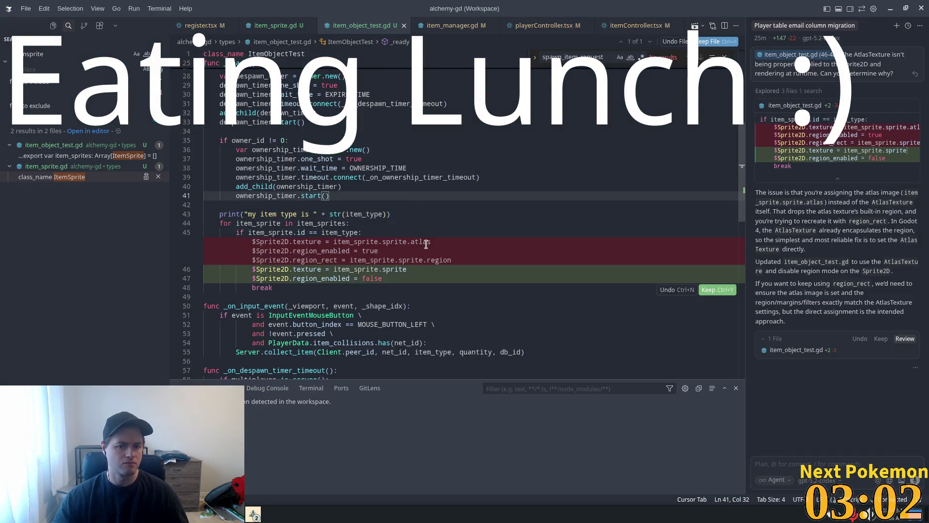
Step: Keep the sprite-texture fix, delete the region_enabled = false line, and relaunch the Alchemy game
click(711, 290)
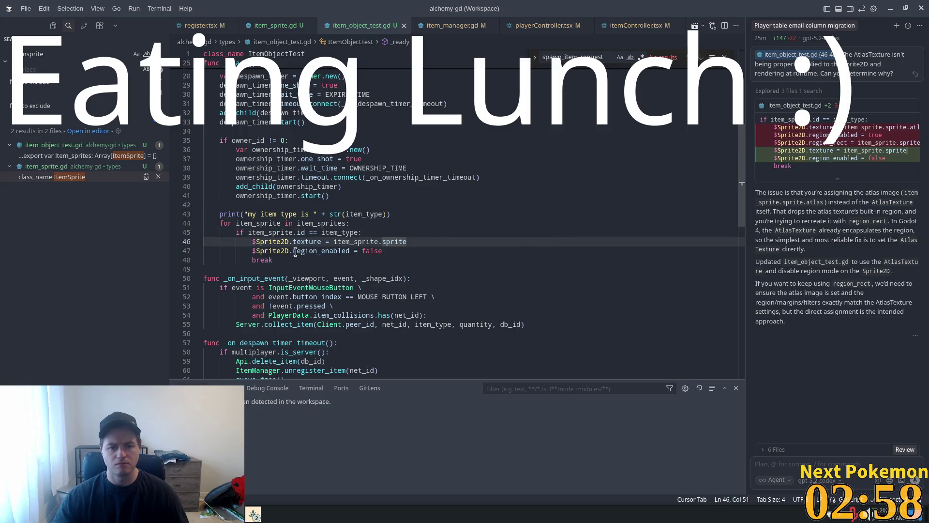
mouse_move(295, 251)
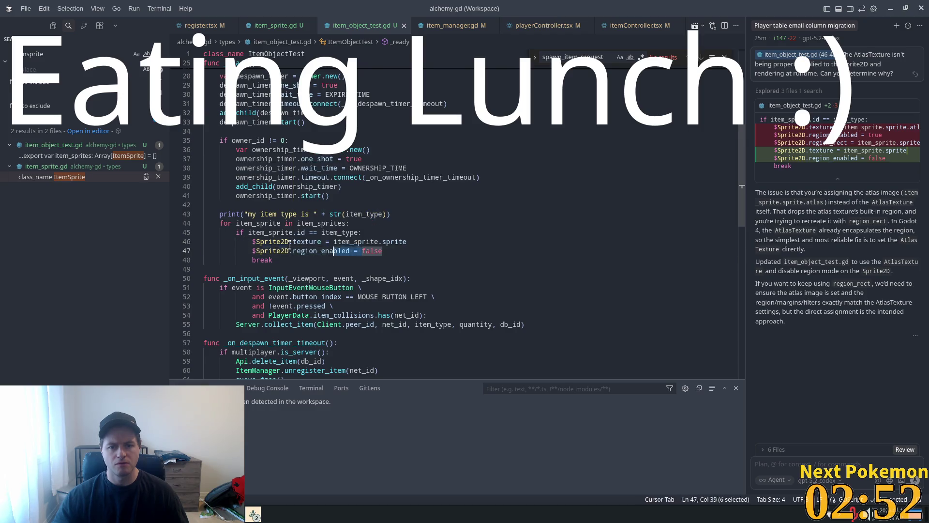
drag(382, 251, 204, 250)
key(BackSpace)
key(BackSpace)
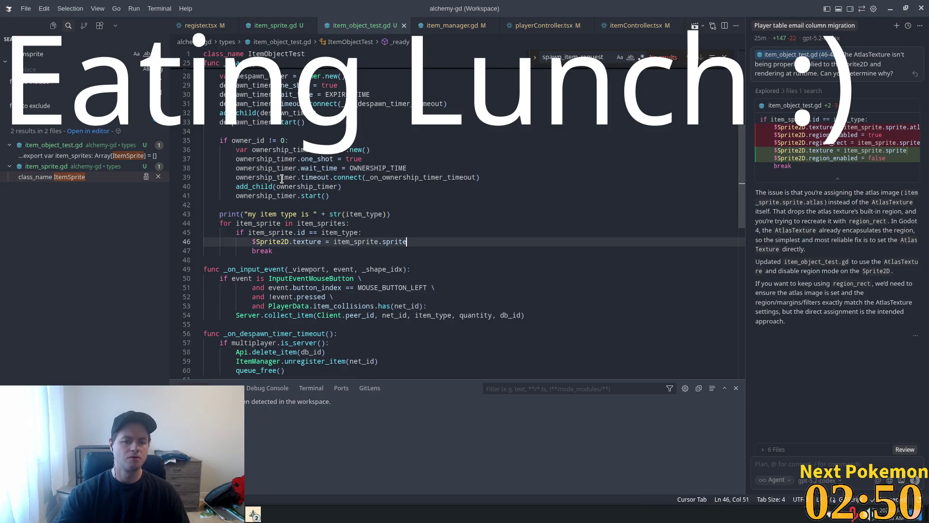
key(alt+Tab)
click(777, 26)
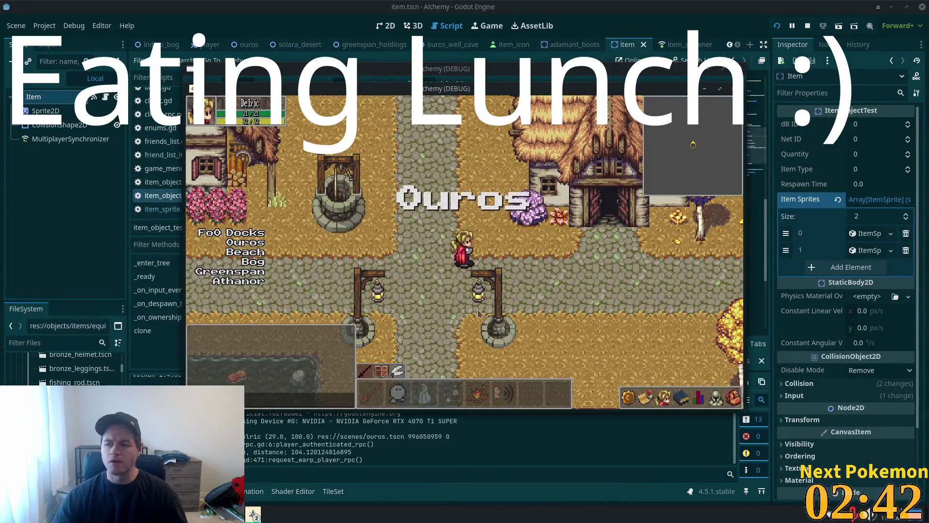
Step: Walk to a spot in town and drop the raw meat from the inventory beside the player
click(501, 244)
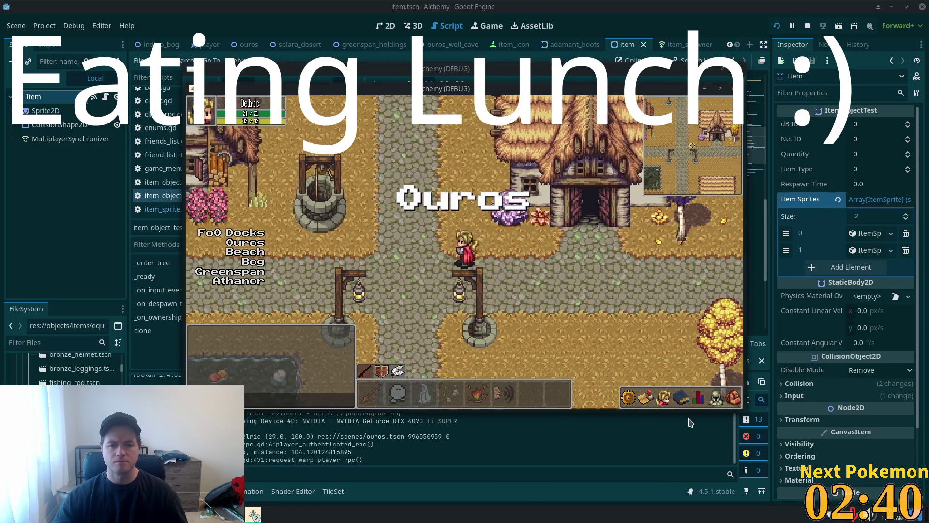
key(i)
right_click(712, 349)
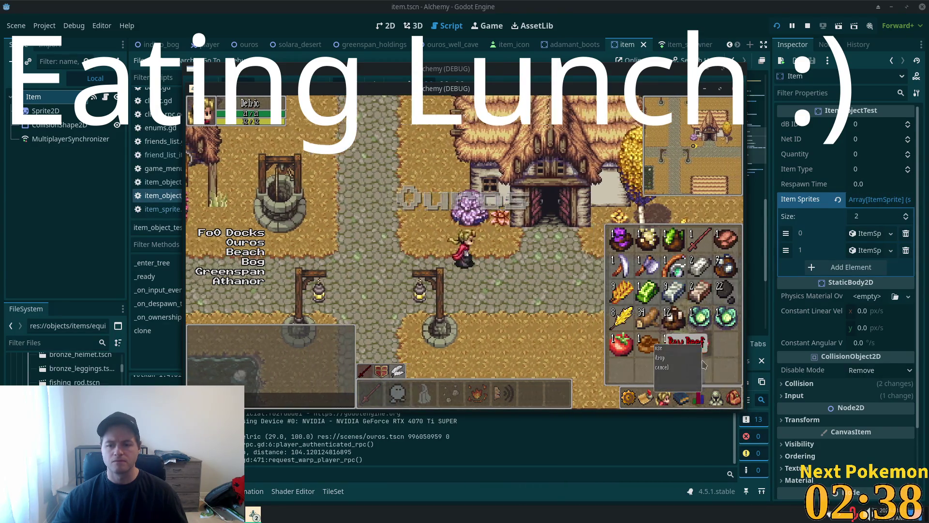
key(i)
Step: Walk west through Ouros town, check the town map, then return to the script
key(a)
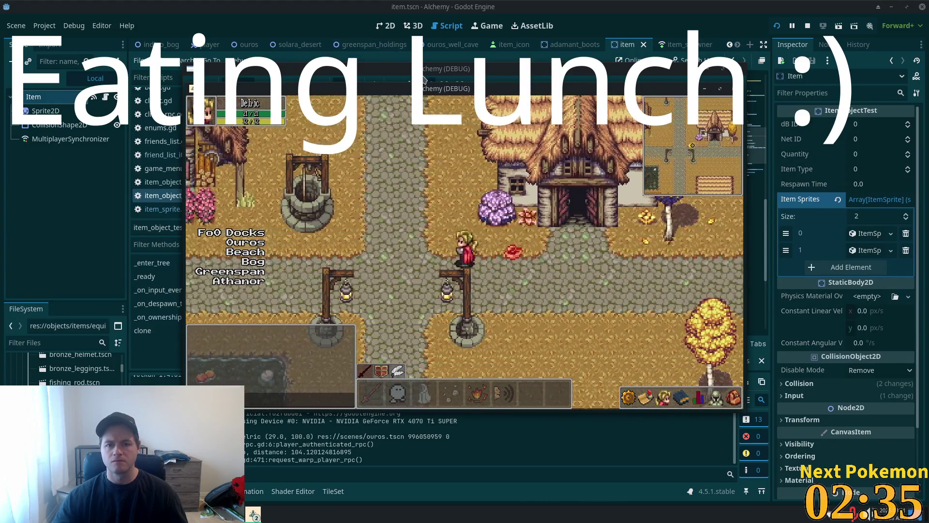
key(m)
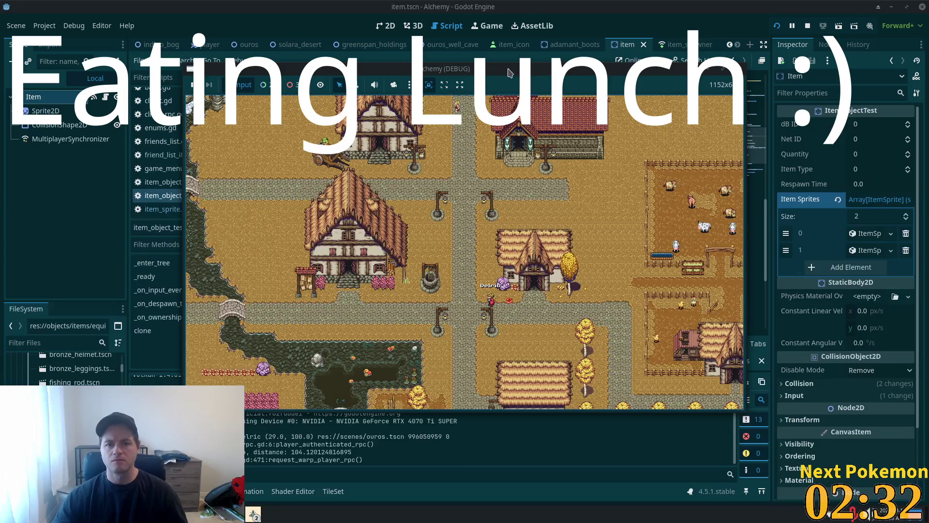
key(m)
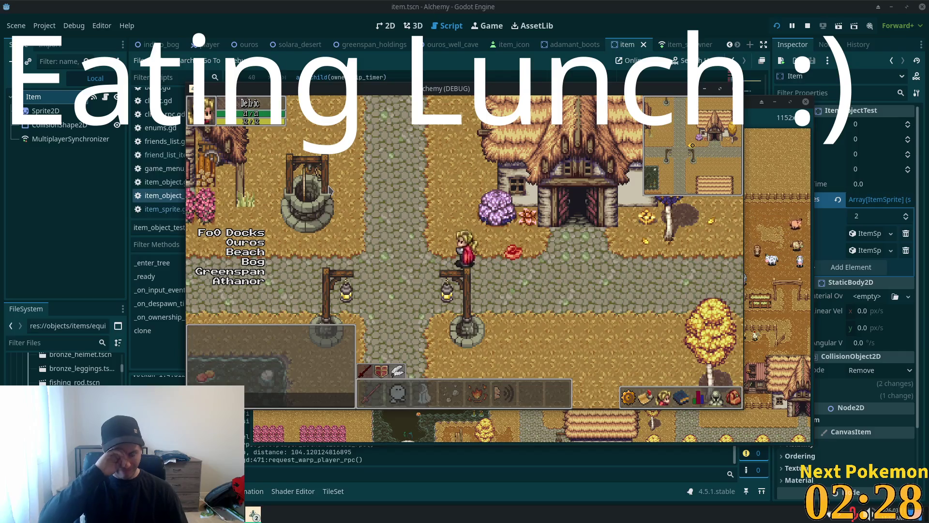
key(a)
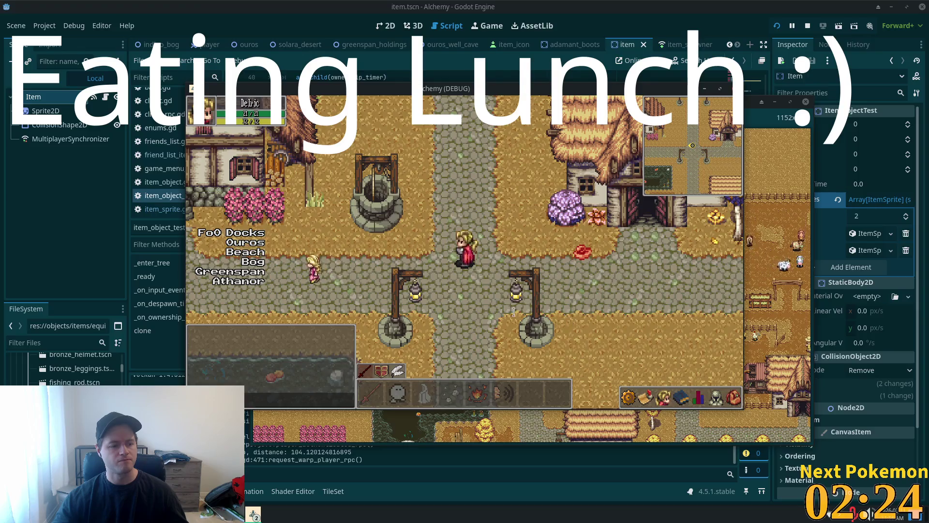
key(alt+Tab)
key(alt+Tab)
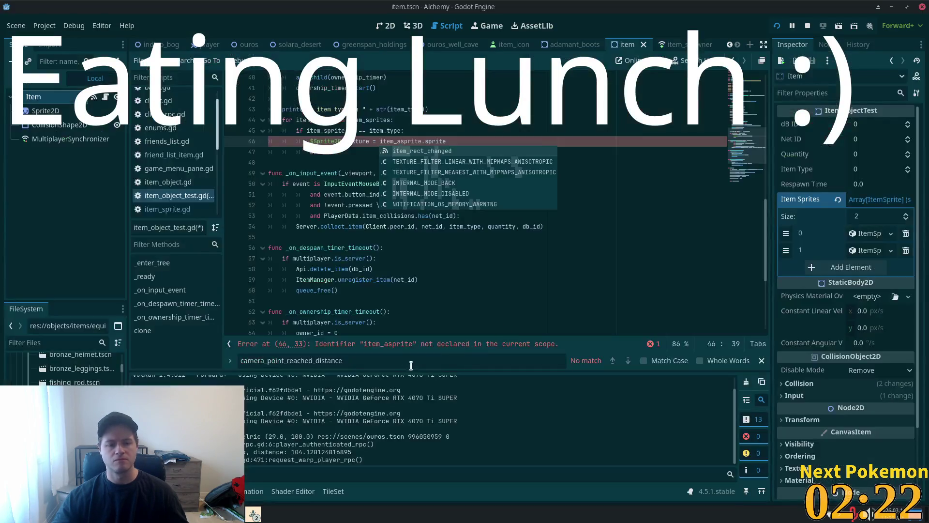
Step: Correct the misspelled item_asprite to item_sprite on line 46
click(455, 130)
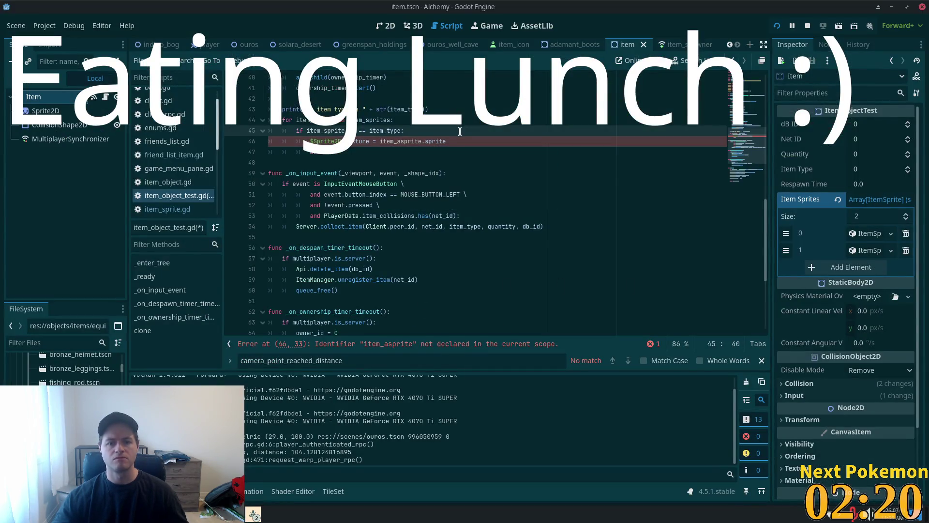
key(Down)
key(Down)
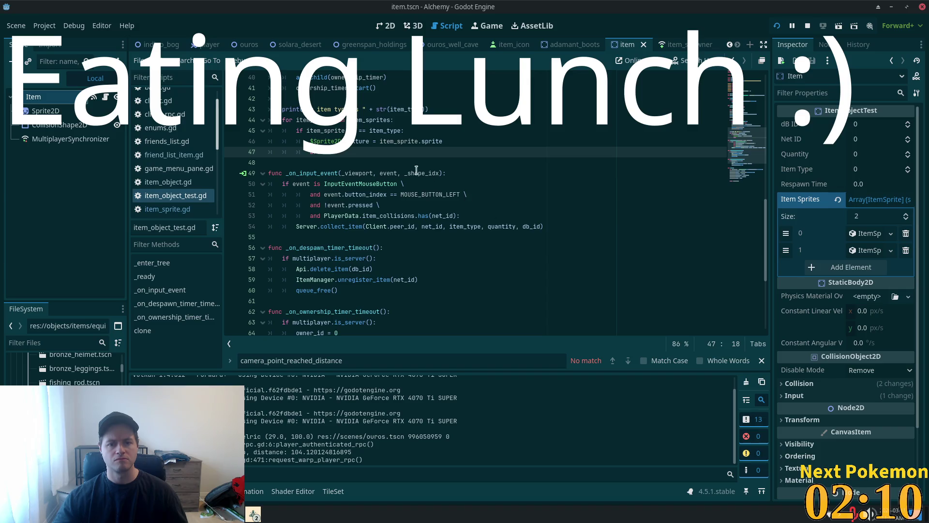
scroll(375, 153, up, 2)
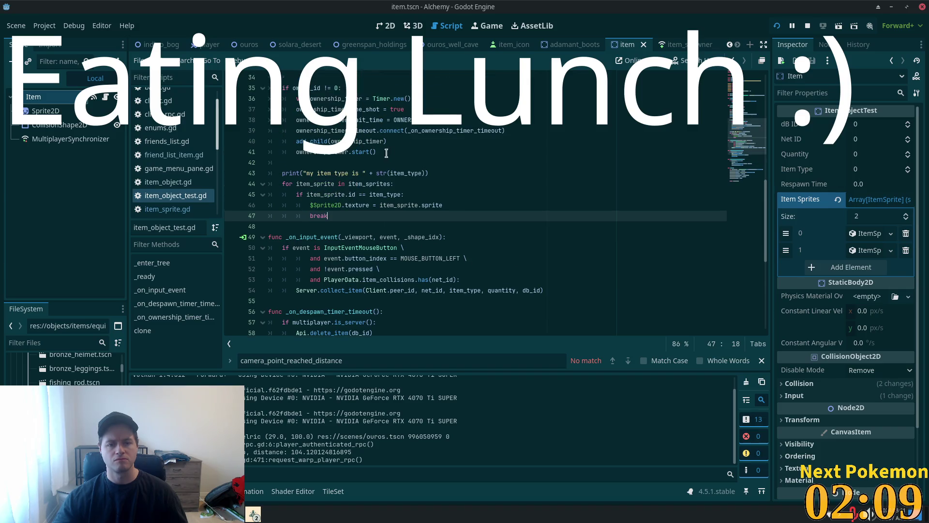
Step: Add print("sprite found. Setting sprite") above the texture assignment and save the script
click(424, 194)
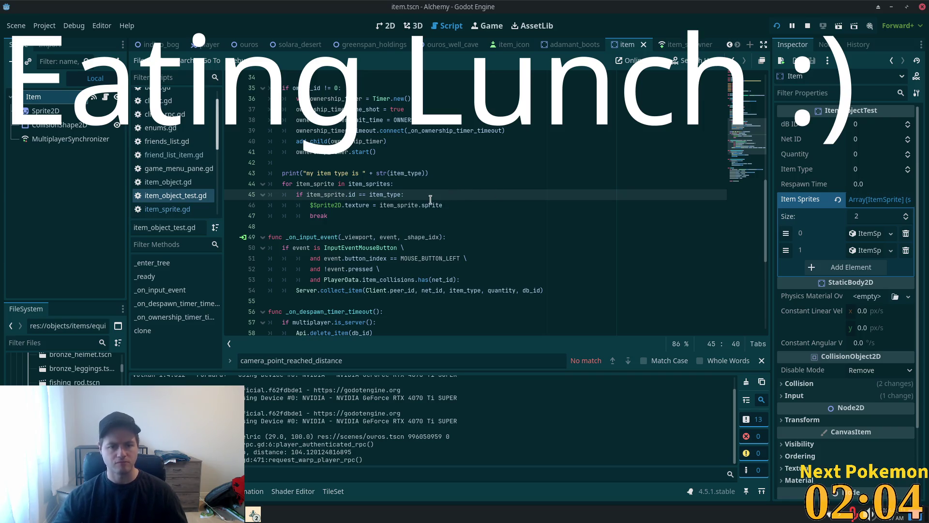
key(Return)
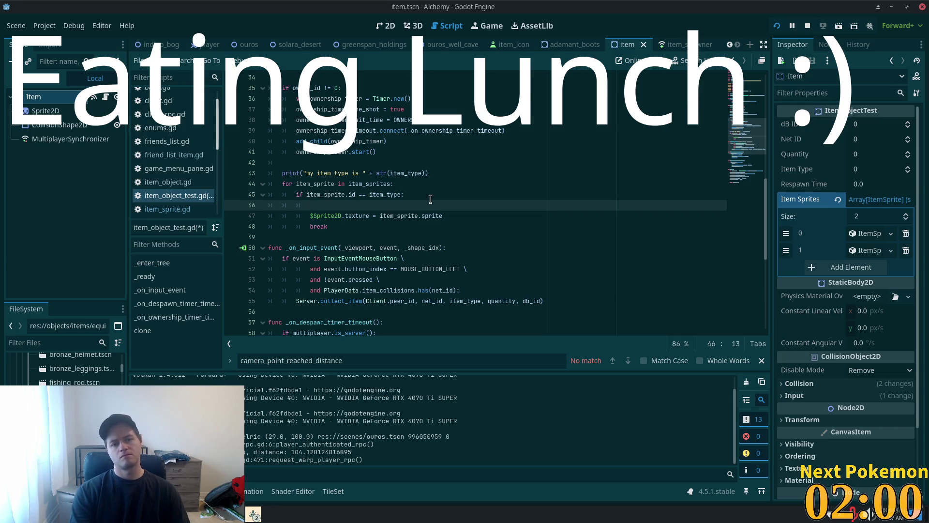
text(print)
text(")
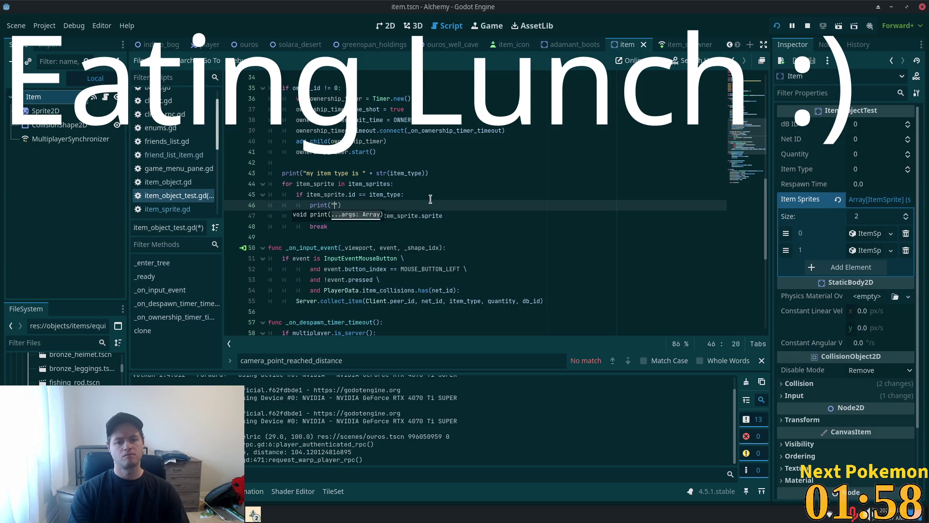
text(sprite )
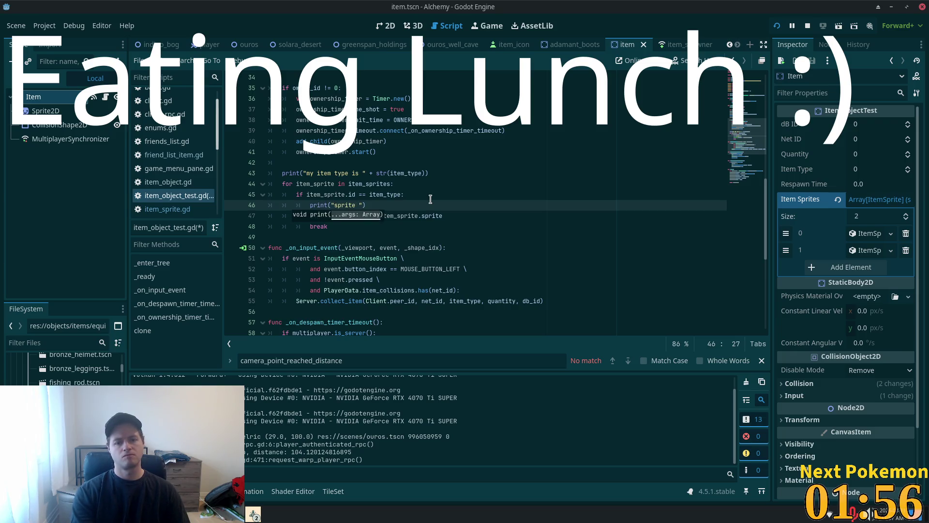
text(fountd.)
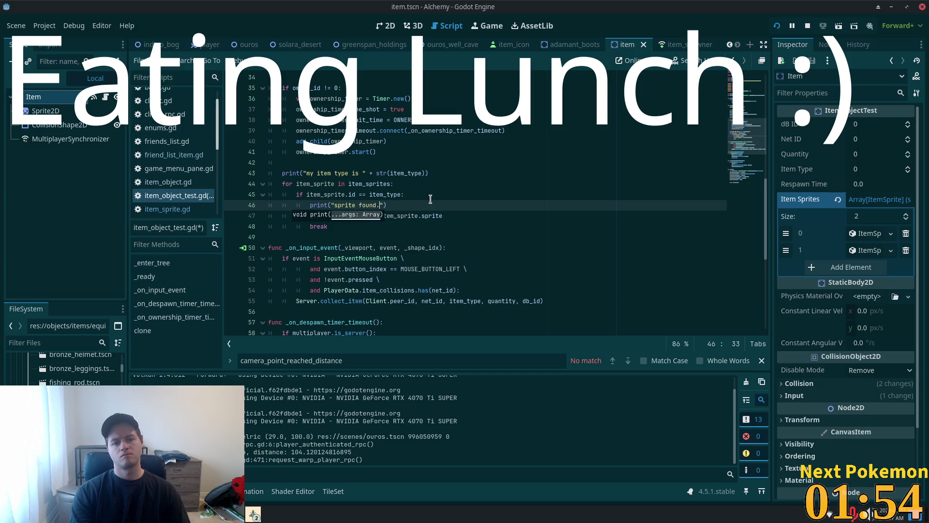
text(Setting)
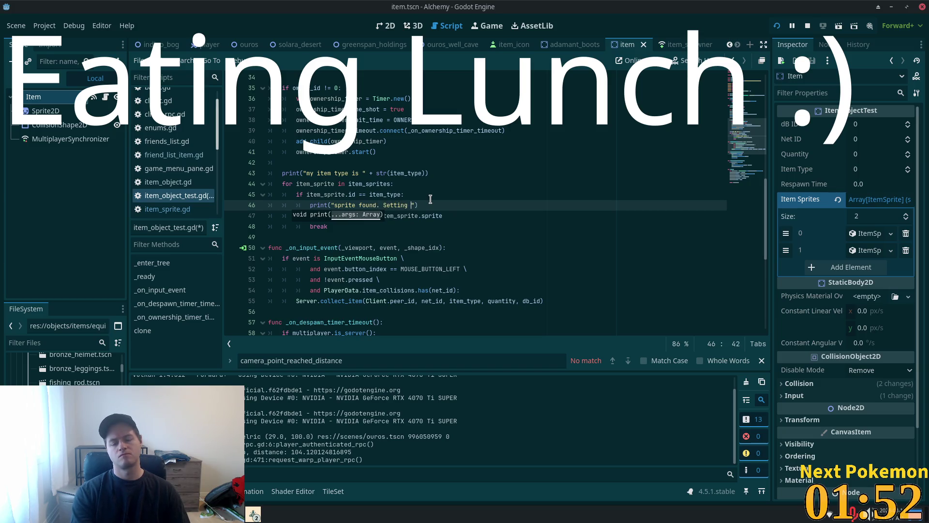
text( rite)
key(ctrl+s)
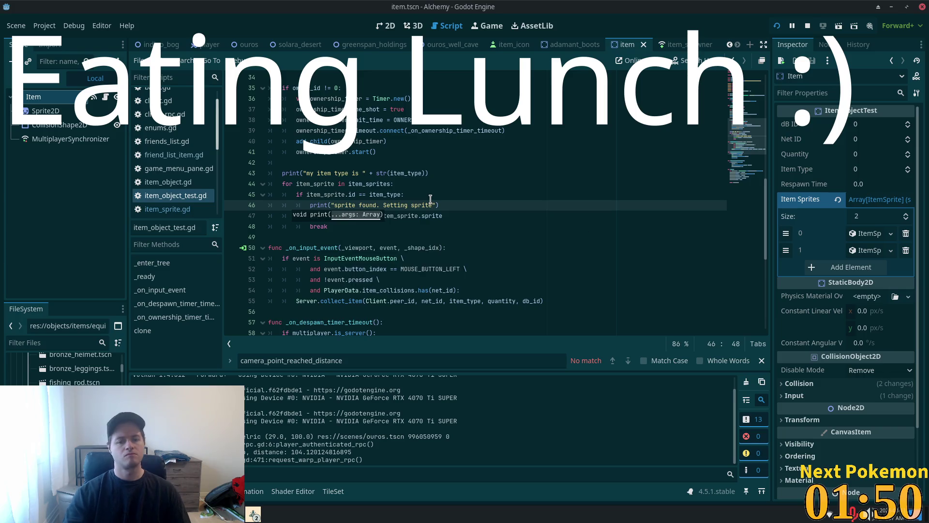
key(alt+Tab)
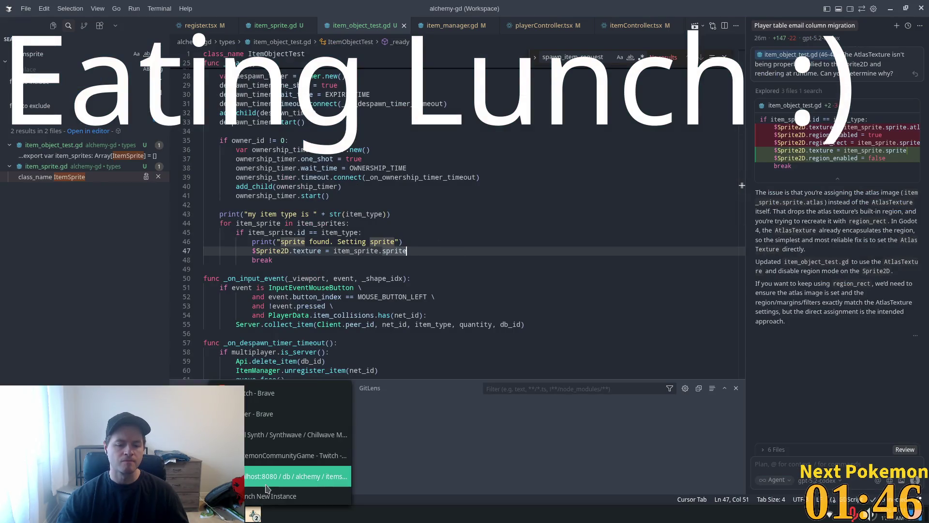
Step: Rerun the INSERT INTO items query to add another type 104 item for owner 3
key(alt+Tab)
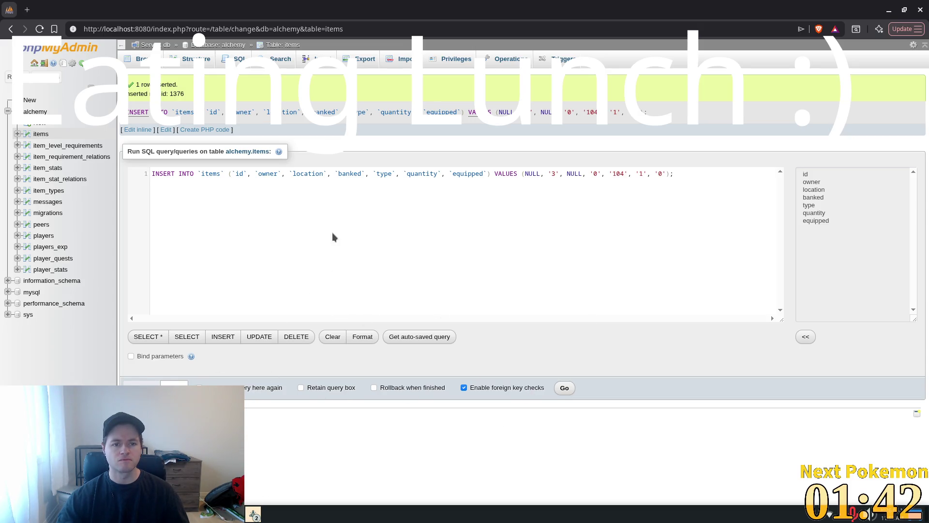
click(166, 130)
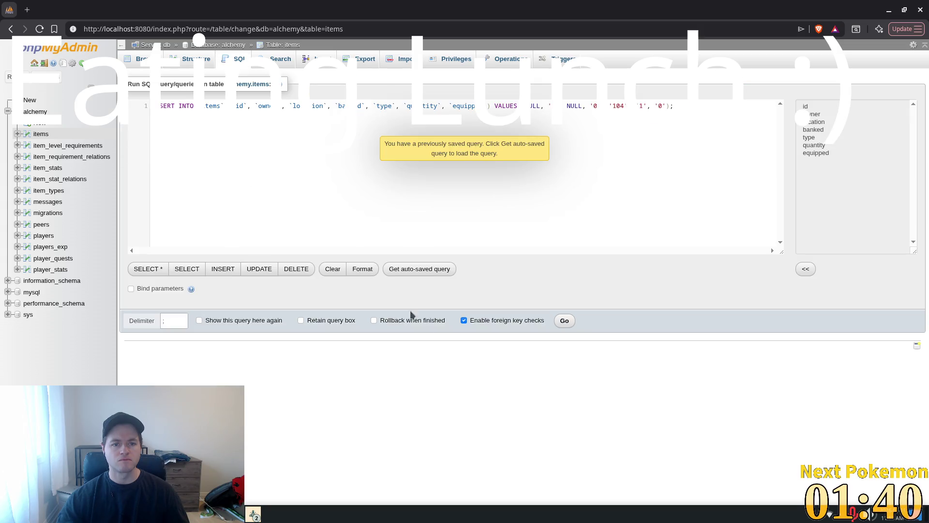
click(564, 321)
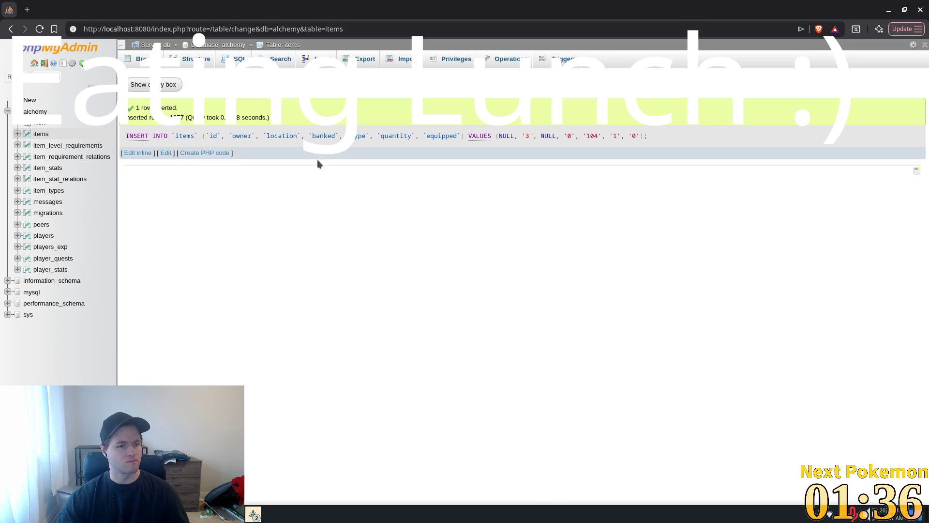
Step: Browse the items table to its last rows to confirm row 1377 exists
click(41, 133)
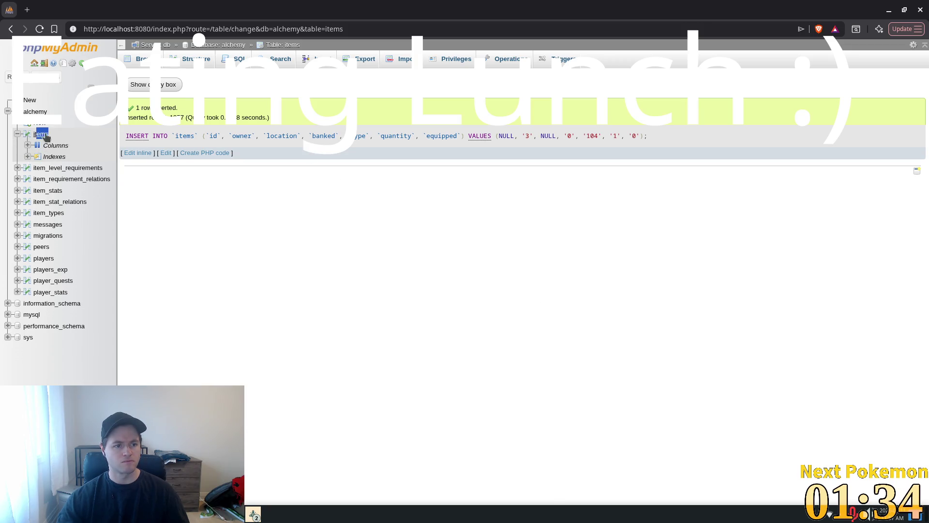
scroll(673, 278, down, 10)
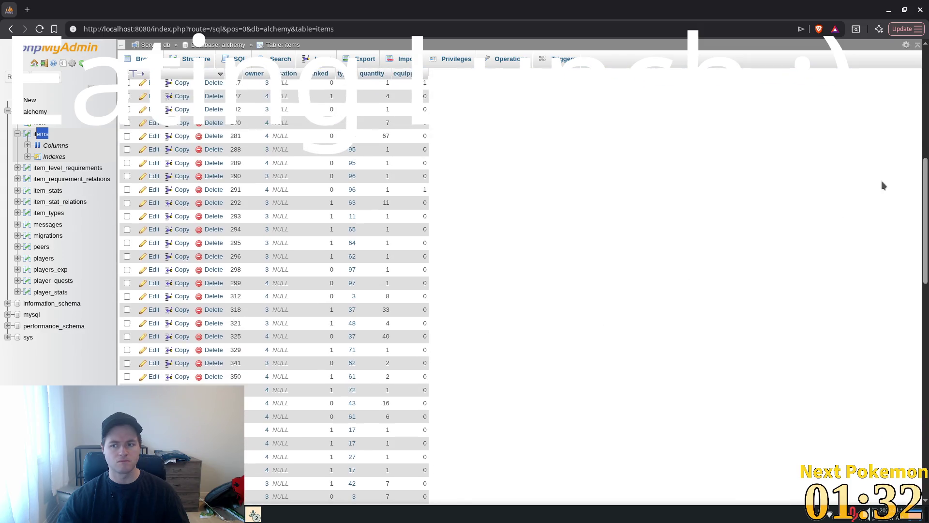
scroll(674, 278, down, 15)
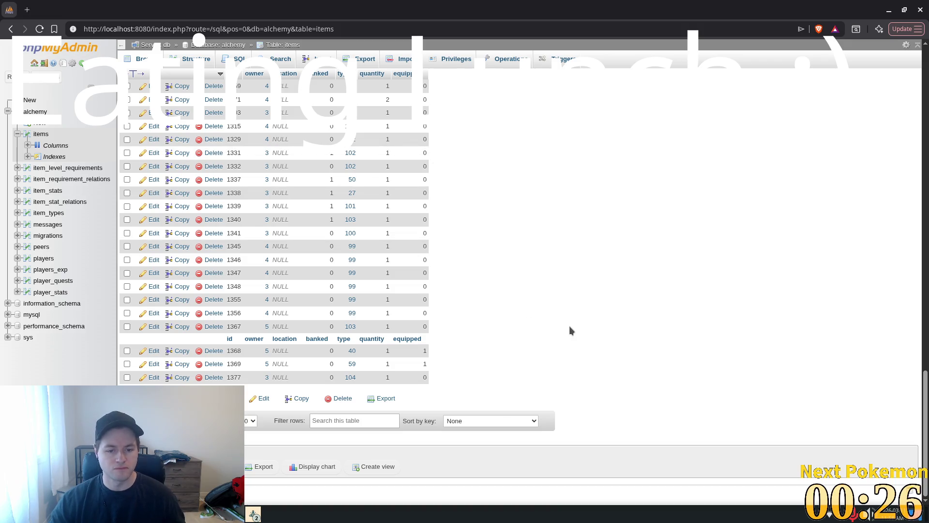
key(alt+Tab)
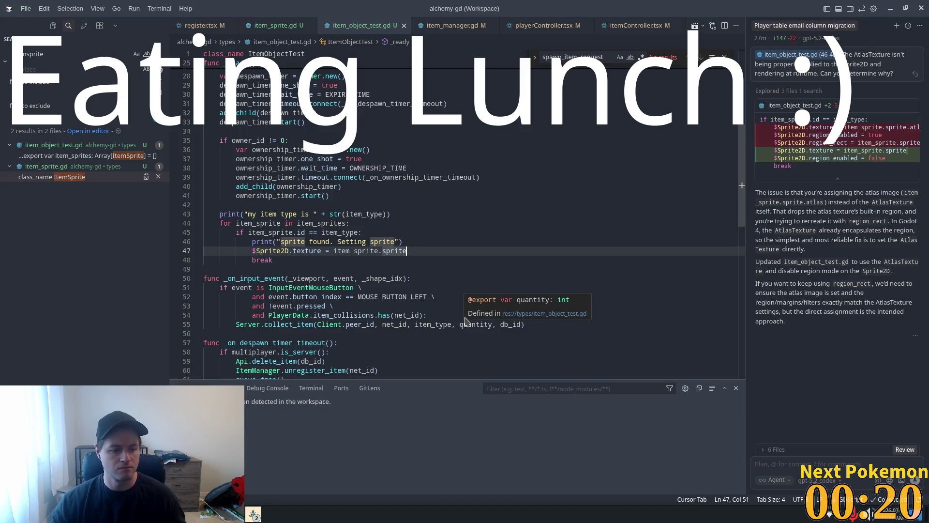
click(525, 233)
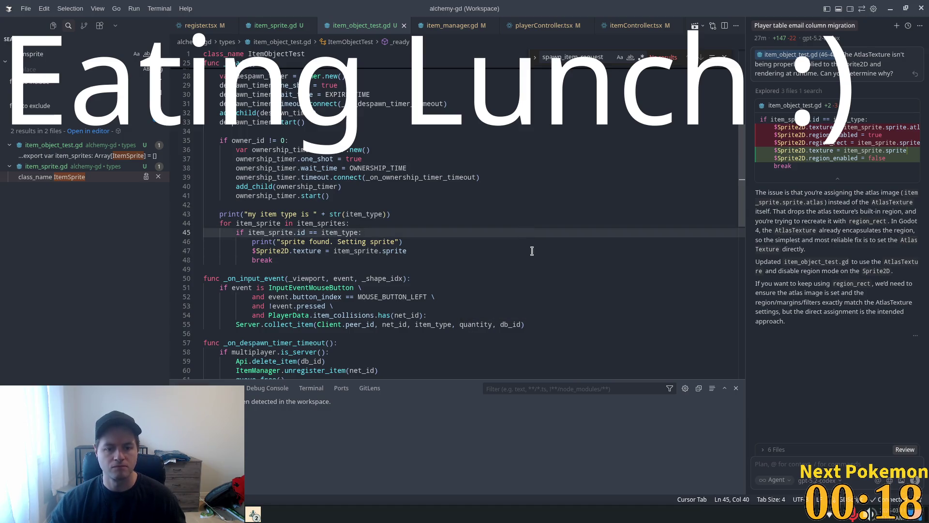
key(alt+Tab)
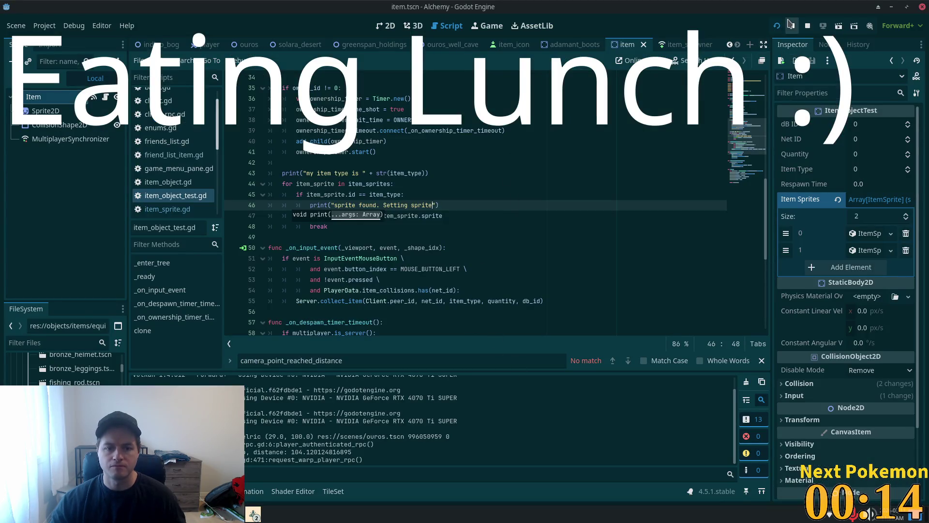
Step: Run the project and drop an item from the player's inventory
click(776, 26)
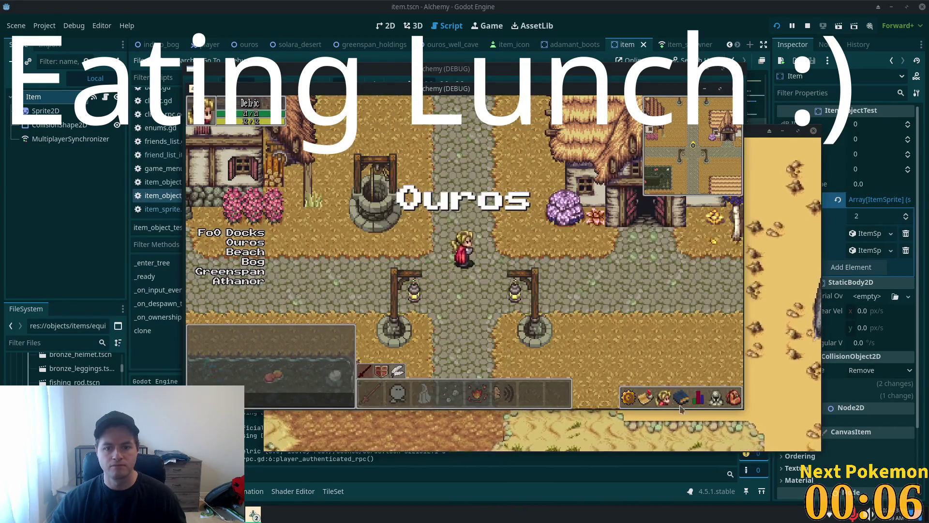
key(i)
right_click(654, 343)
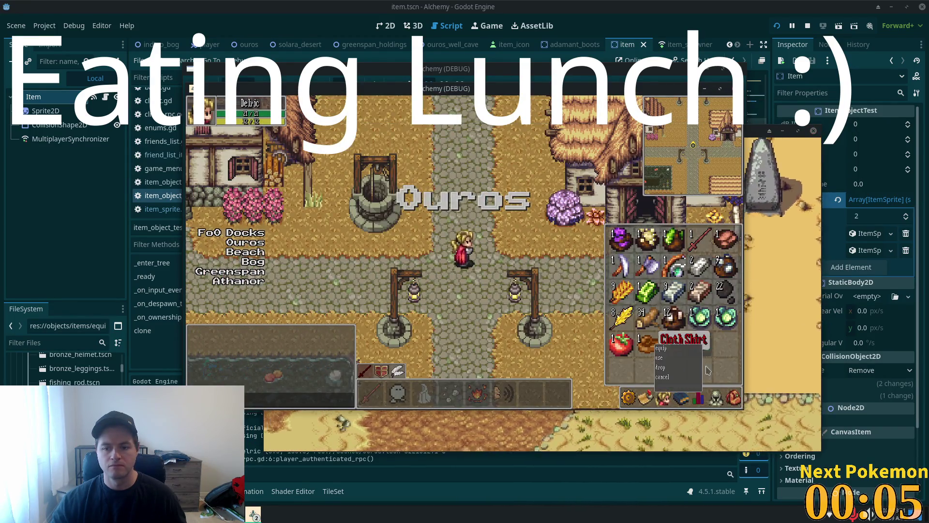
click(670, 367)
key(Right)
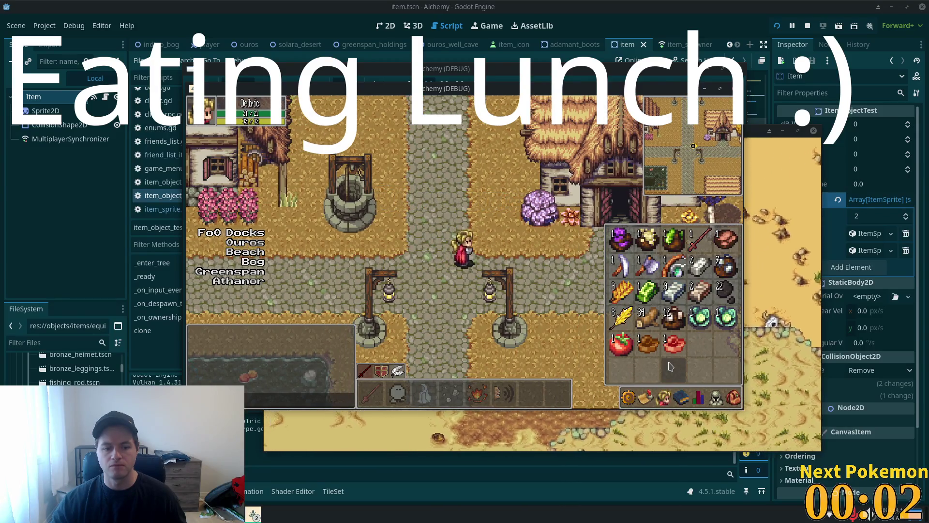
key(i)
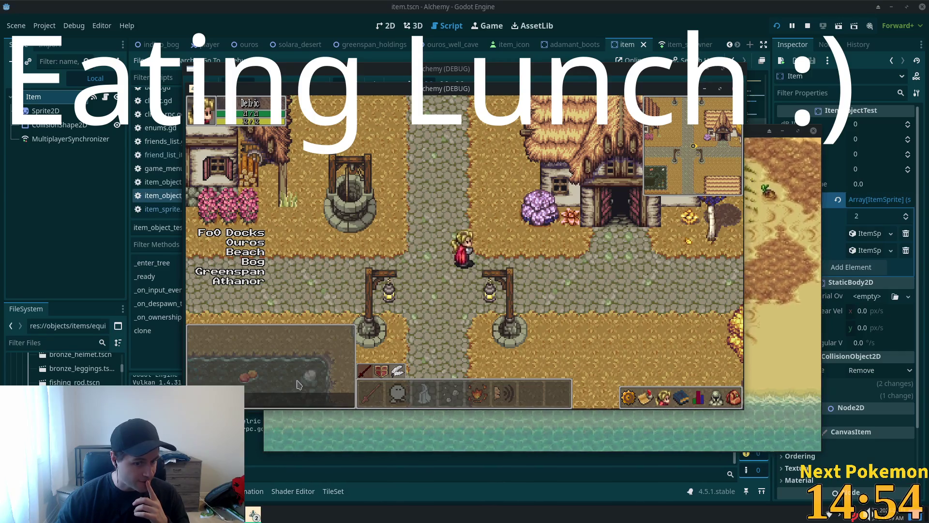
Step: Walk the character left in the second game client to look over the town
click(458, 72)
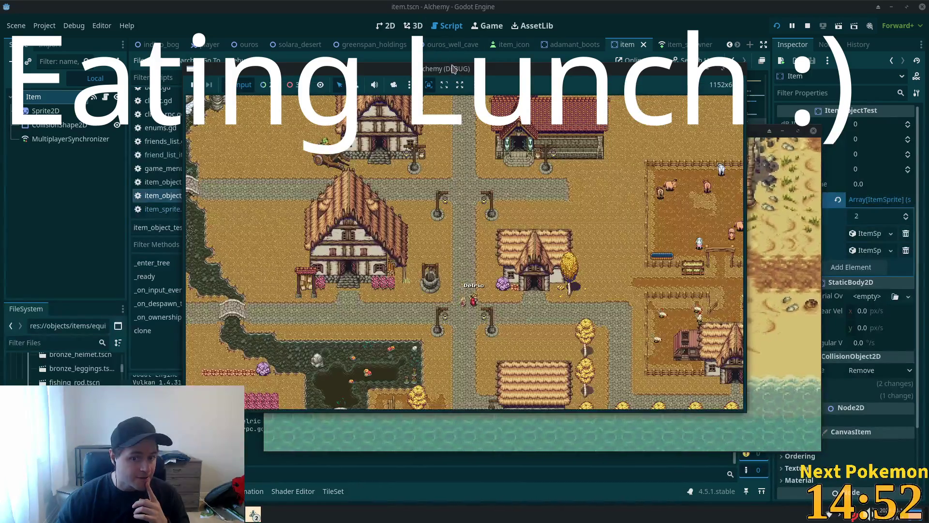
key(Left)
key(Left)
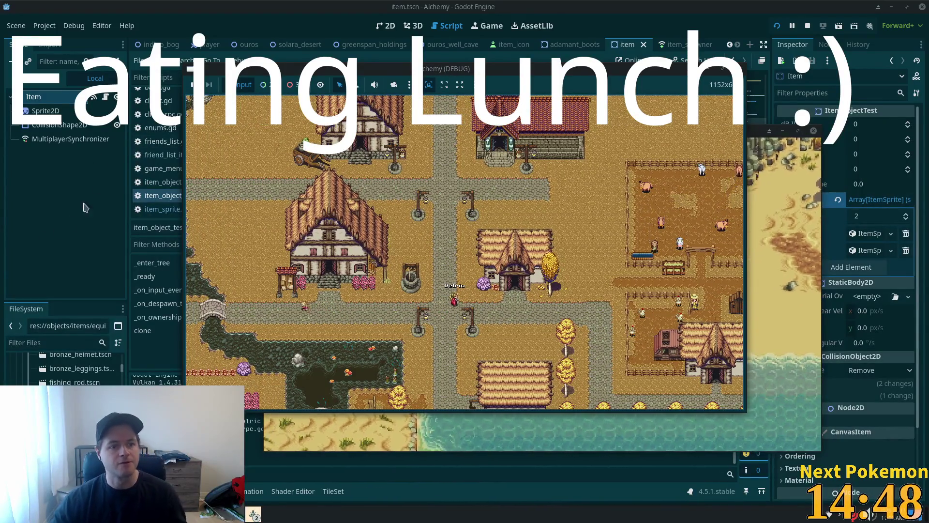
click(63, 126)
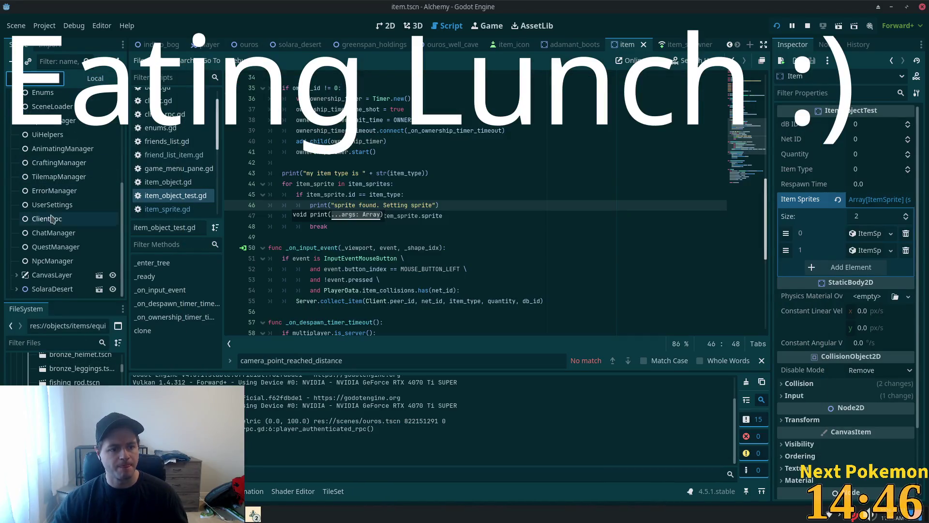
Step: Expand Main in the Remote scene tree and inspect PeerPlayer2's CollisionShape2D
scroll(51, 92, down, 1)
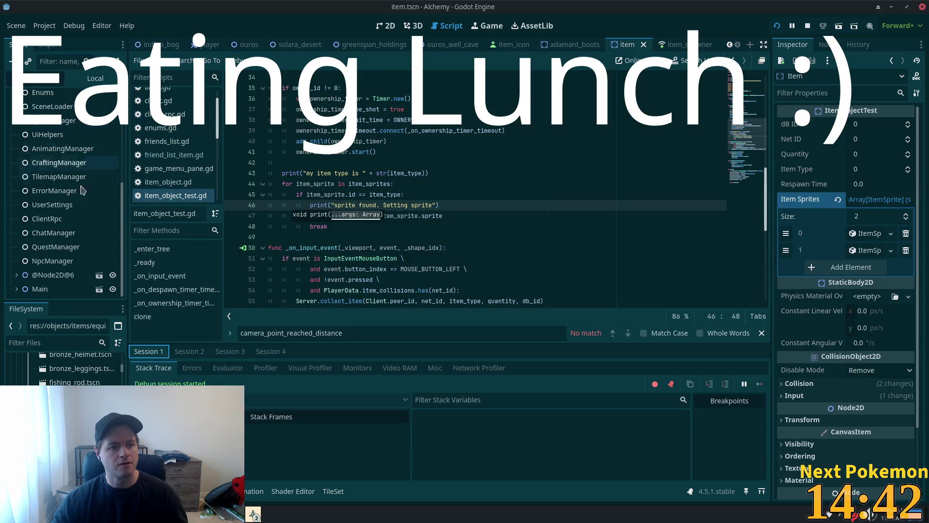
click(16, 289)
scroll(47, 285, down, 3)
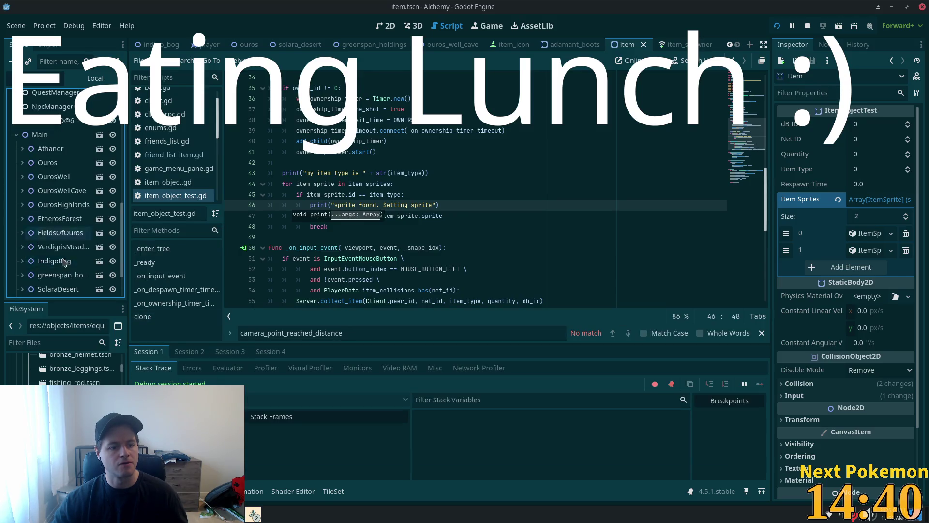
scroll(47, 285, down, 10)
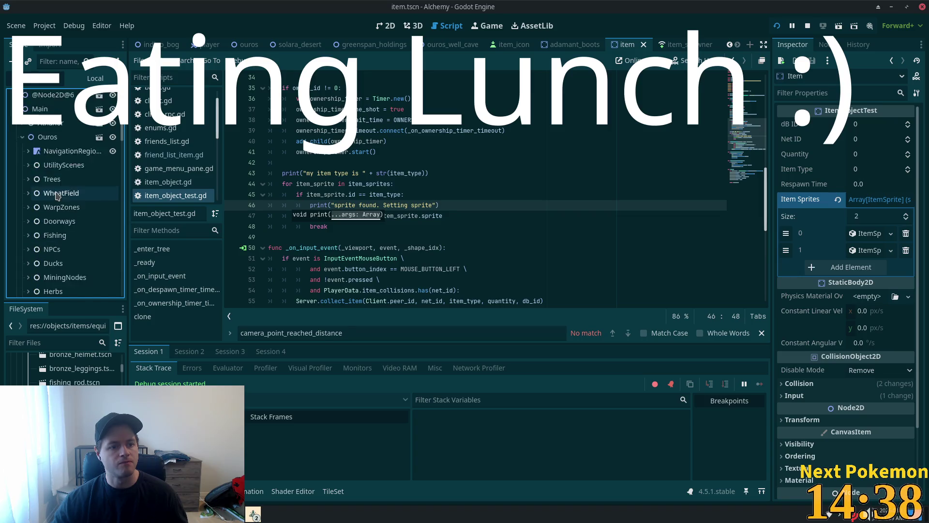
scroll(76, 218, down, 15)
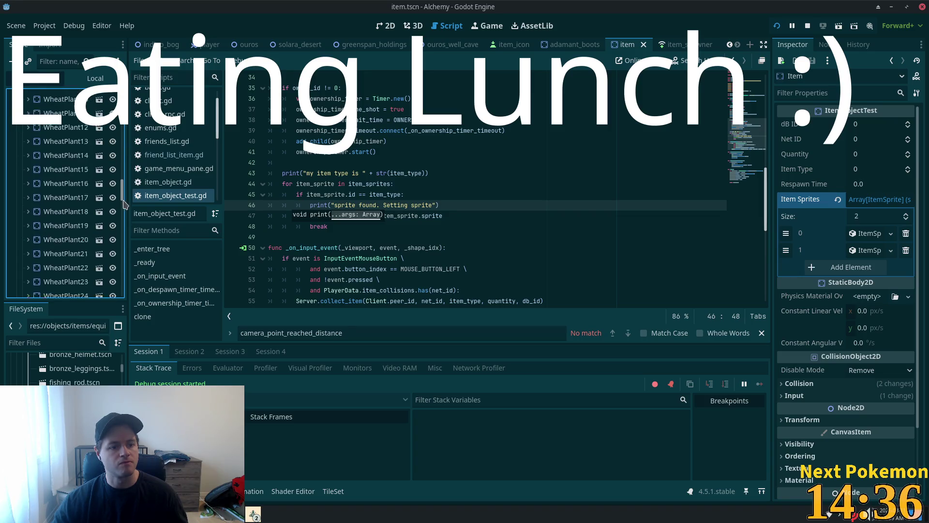
drag(121, 241, 120, 284)
click(63, 160)
click(28, 160)
click(68, 173)
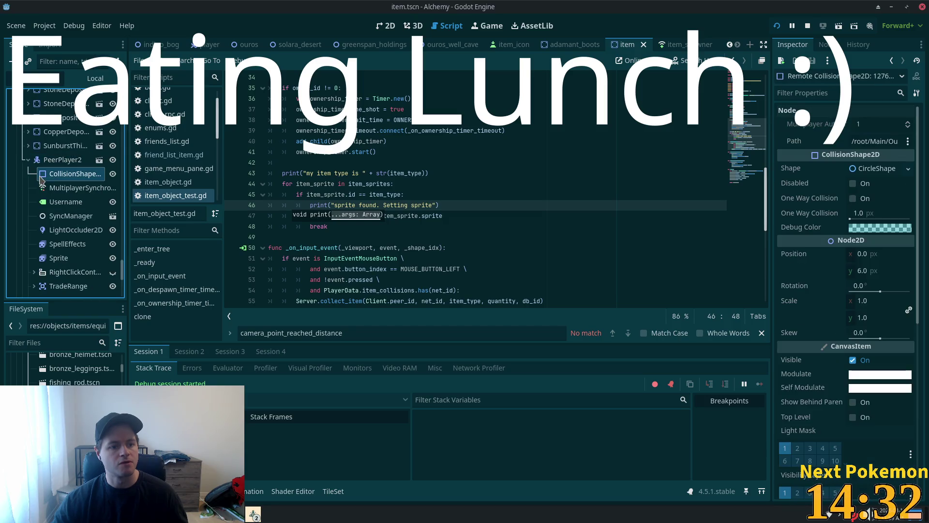
click(28, 160)
Step: Expand item_128268 and review its Sprite2D Texture and Region Rect
click(28, 173)
click(63, 188)
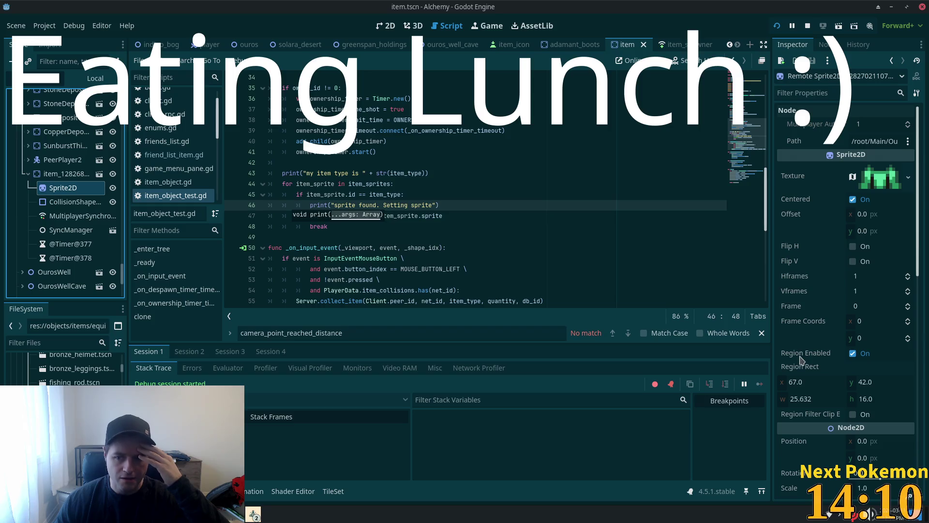
mouse_move(801, 357)
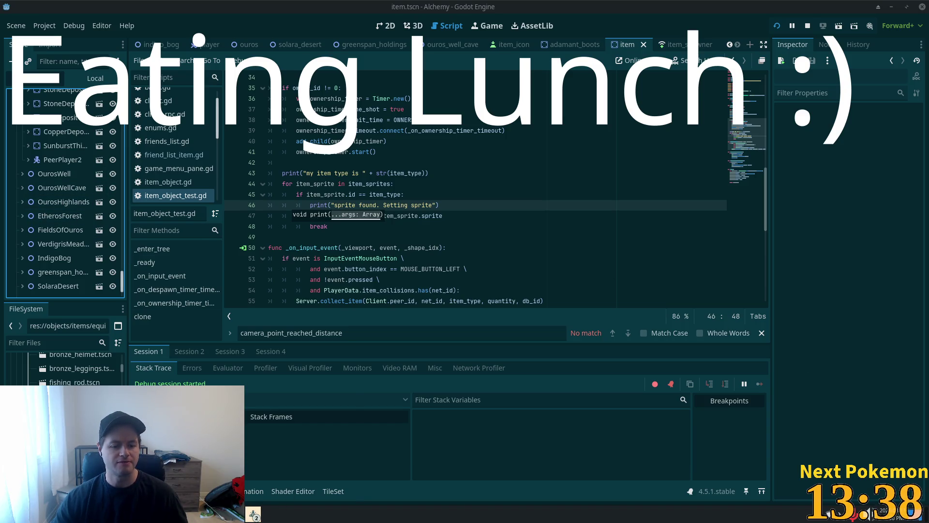
Step: In phpMyAdmin's Insert form, set the new item's owner to 3 and banked to 0
click(253, 514)
click(297, 475)
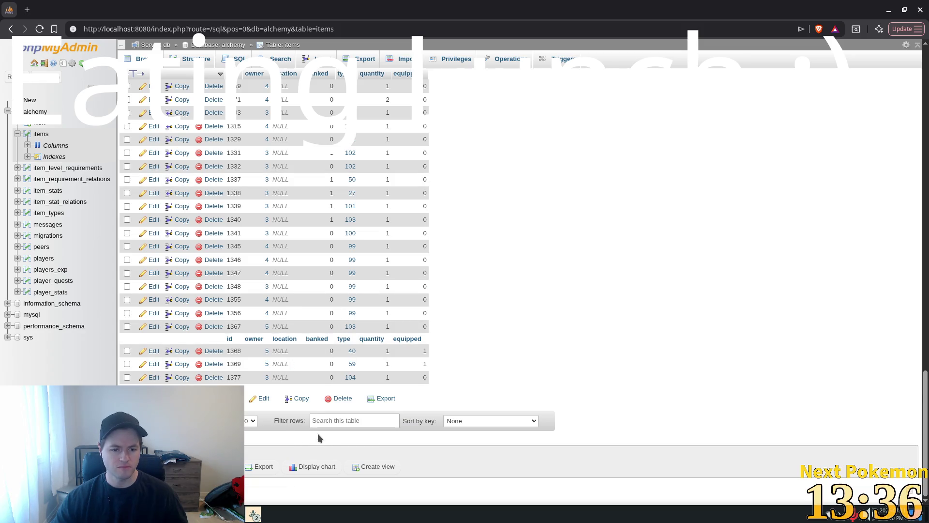
click(11, 29)
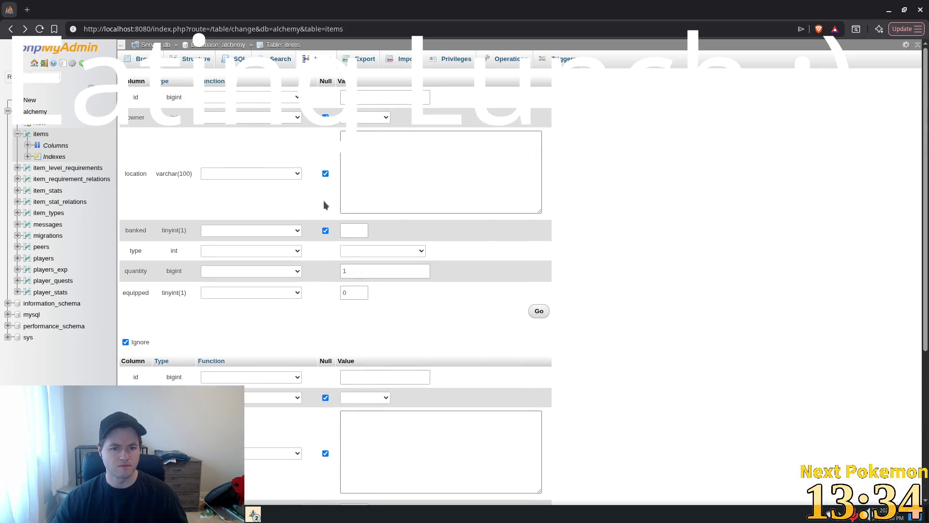
click(343, 162)
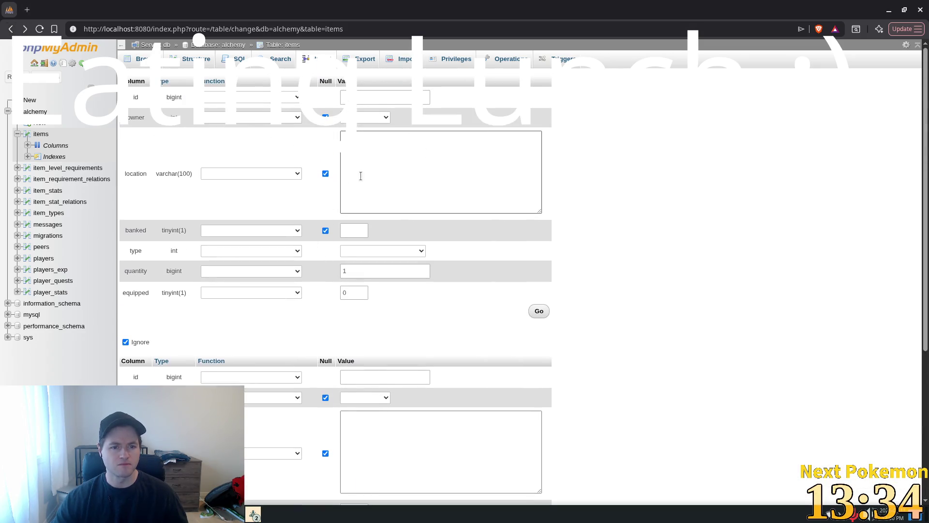
click(369, 118)
click(380, 181)
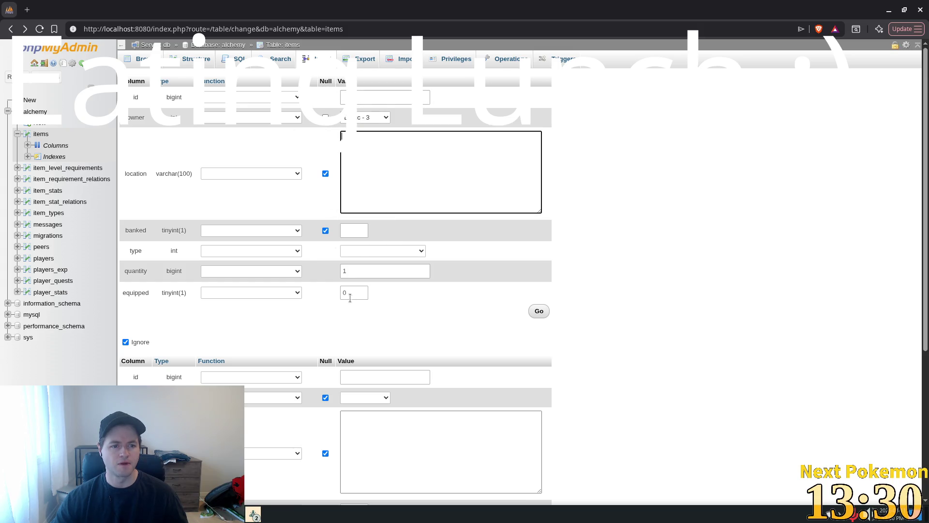
click(358, 230)
text(0)
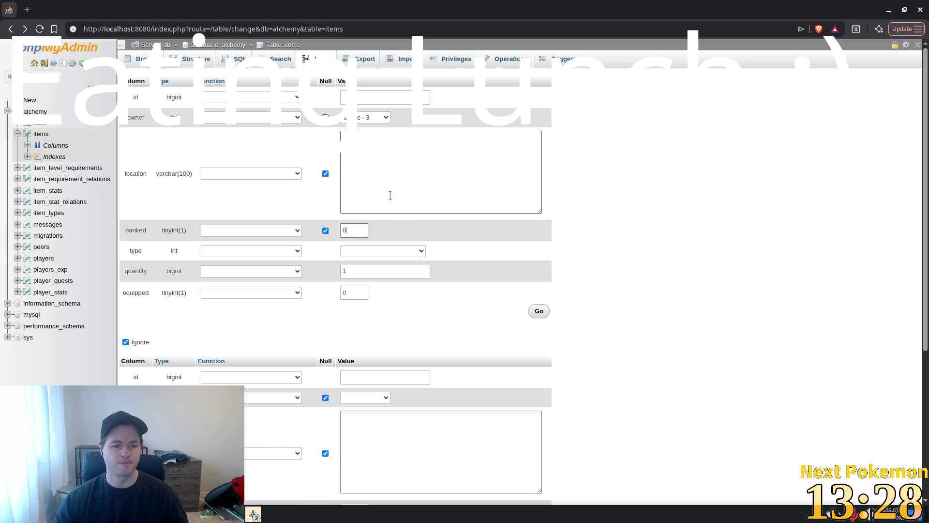
Step: Choose type 105 - Cloth Pants and insert the row
click(380, 250)
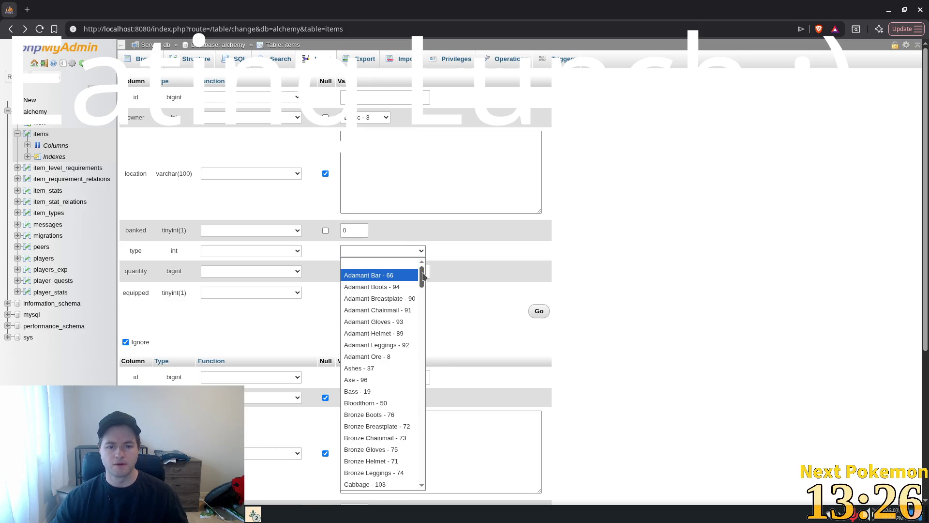
drag(419, 276, 424, 458)
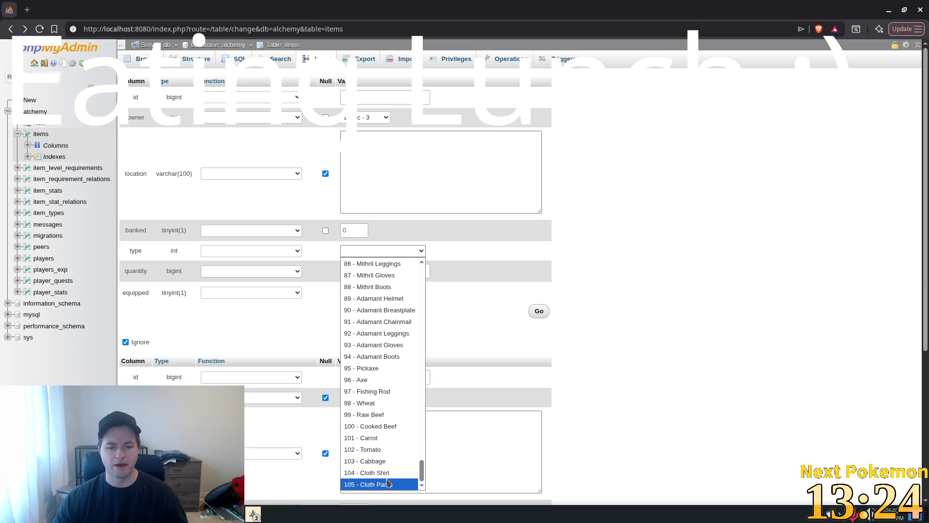
click(383, 484)
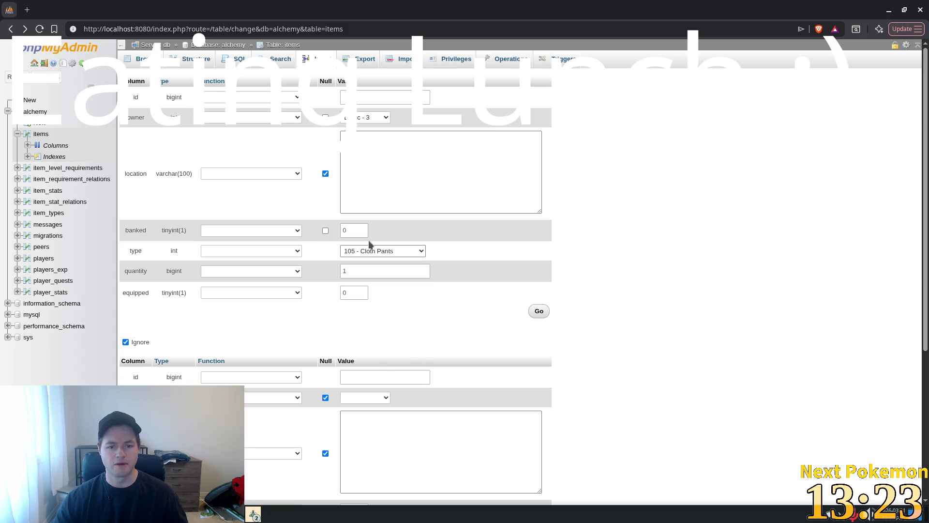
click(539, 312)
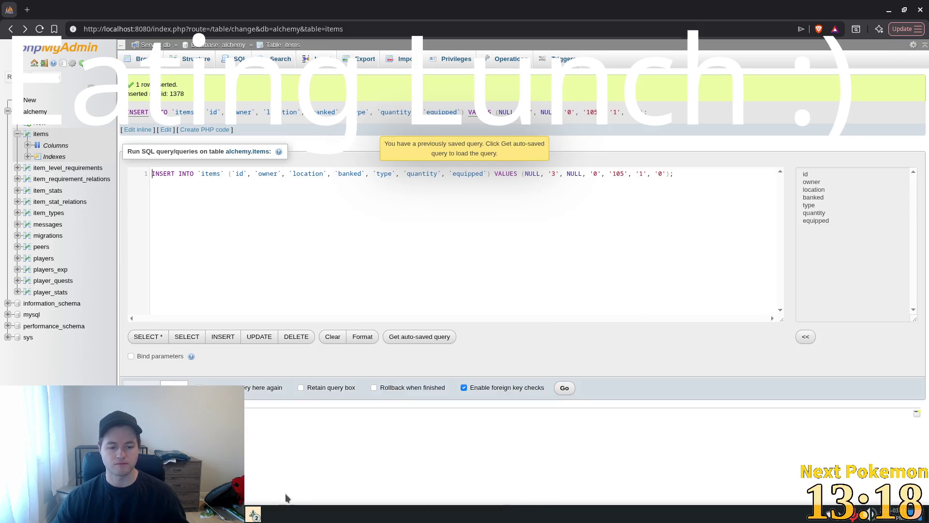
click(328, 512)
click(300, 518)
Step: In the Alchemy (DEBUG) window, toggle the inventory, then select item_130921 in the Remote tree
click(255, 515)
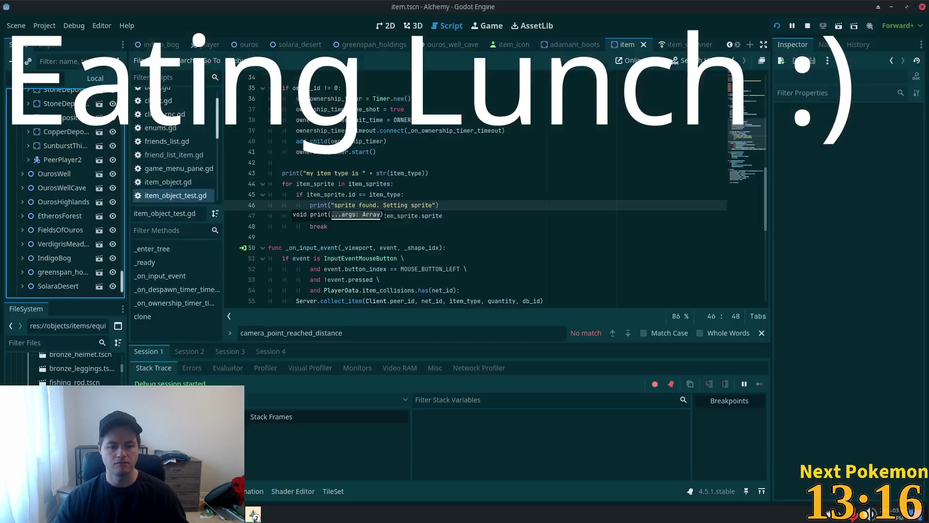
click(253, 514)
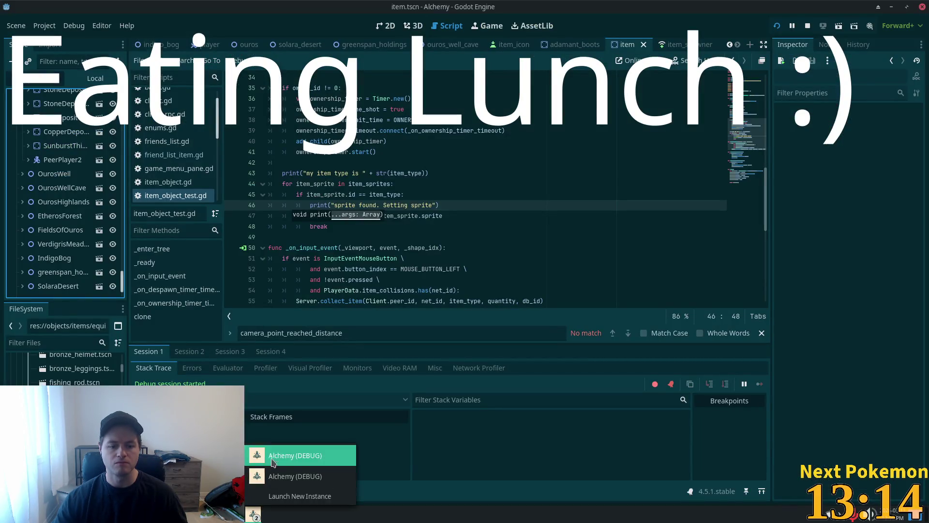
click(276, 452)
click(734, 397)
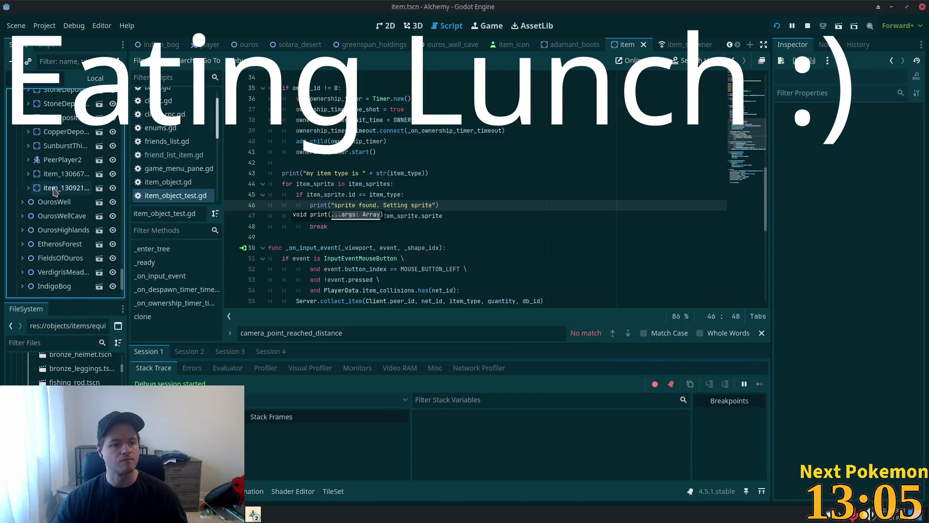
click(54, 189)
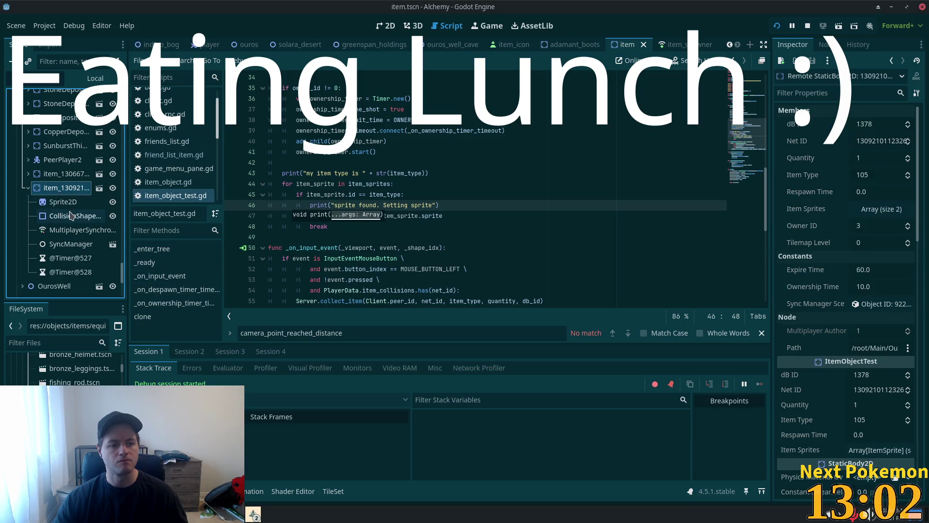
Step: Inspect item_130921's Sprite2D, MultiplayerSynchronizer and SyncManager children
click(60, 204)
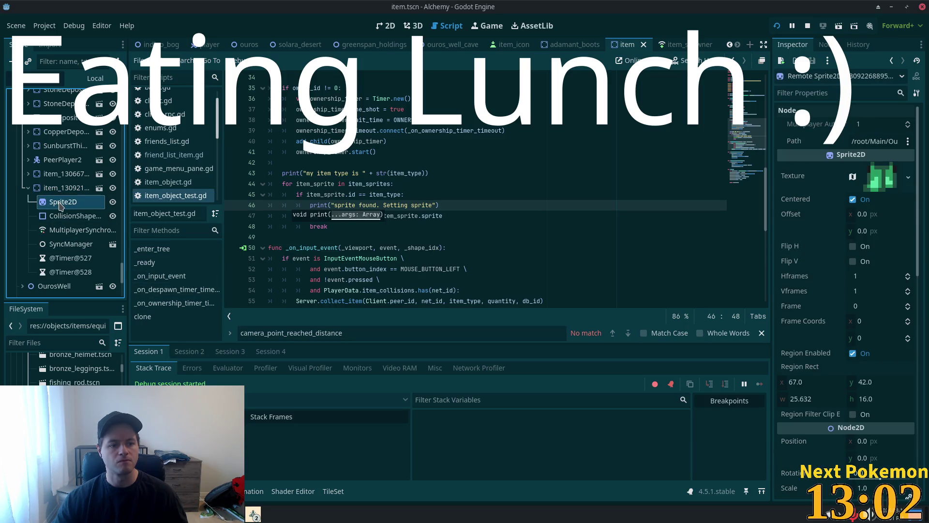
click(68, 233)
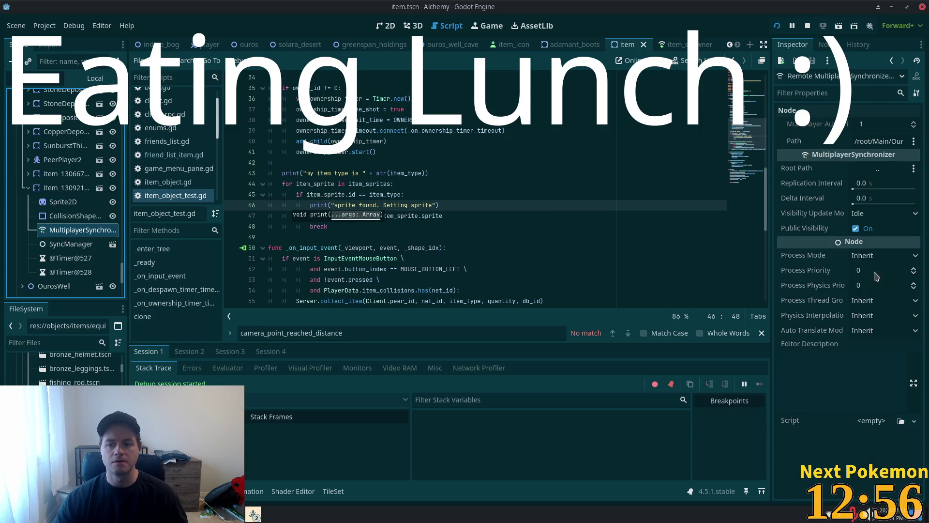
click(65, 245)
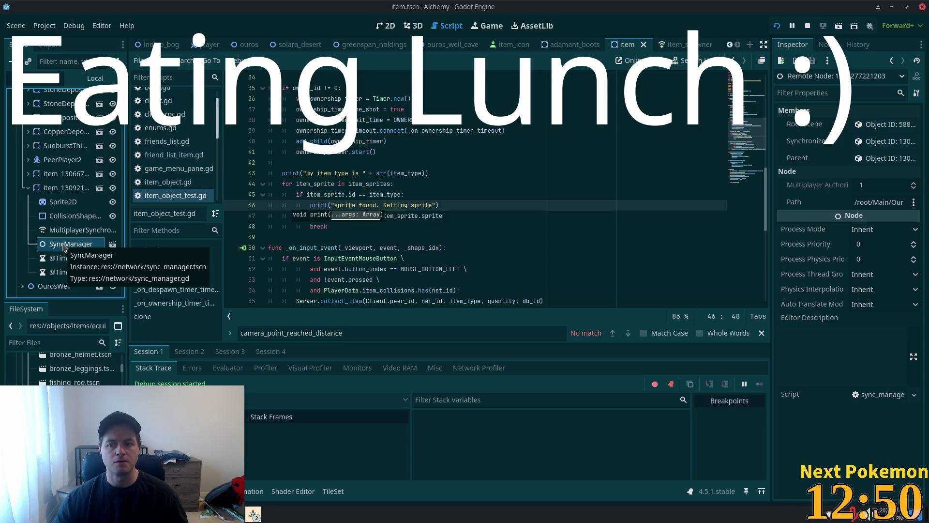
Step: Scroll through item_130921's and its Sprite2D's Node2D and CanvasItem Inspector settings
click(56, 189)
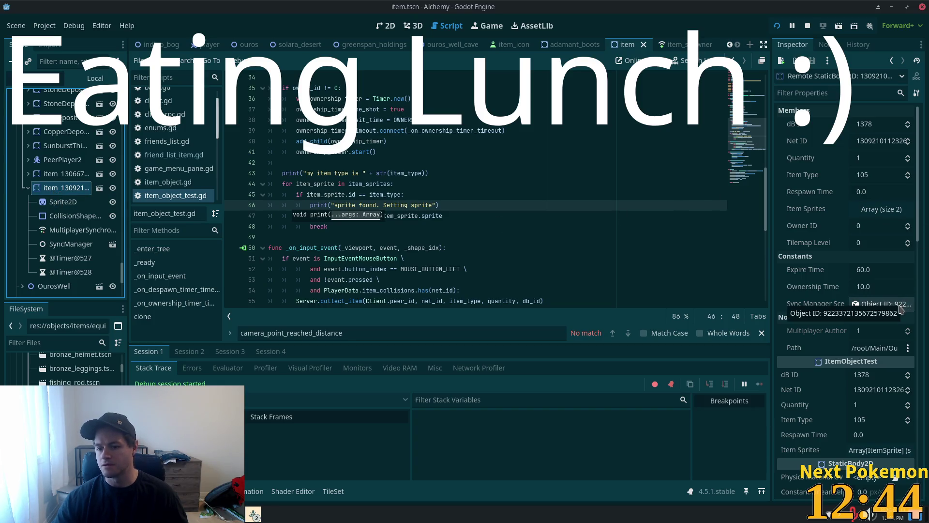
scroll(900, 312, down, 5)
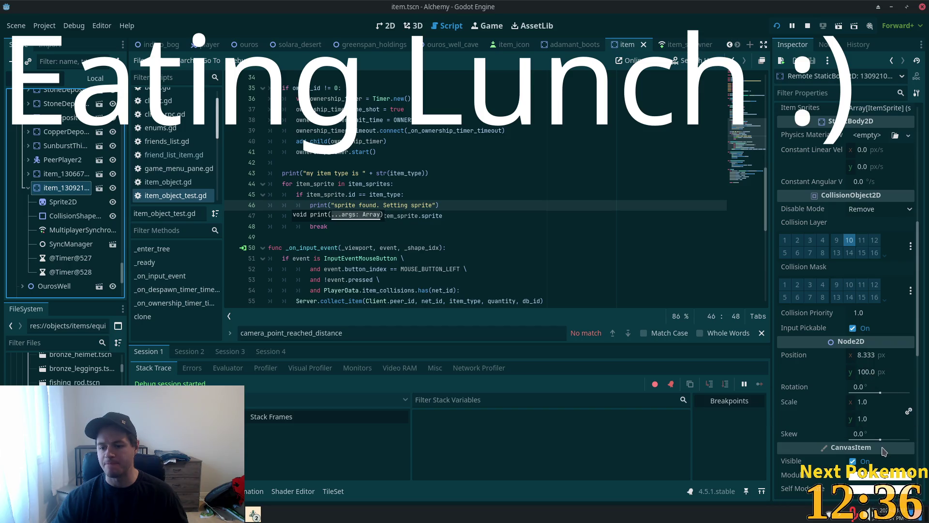
key(Down)
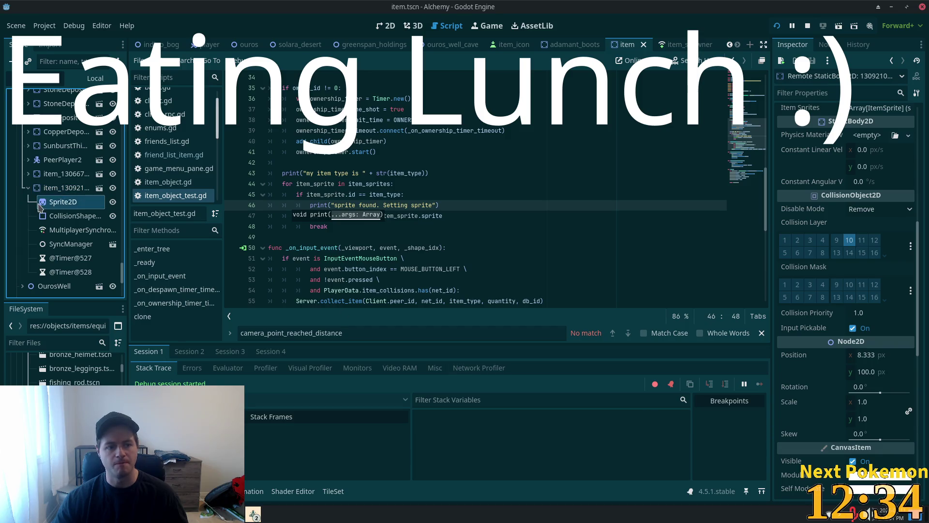
scroll(831, 285, down, 10)
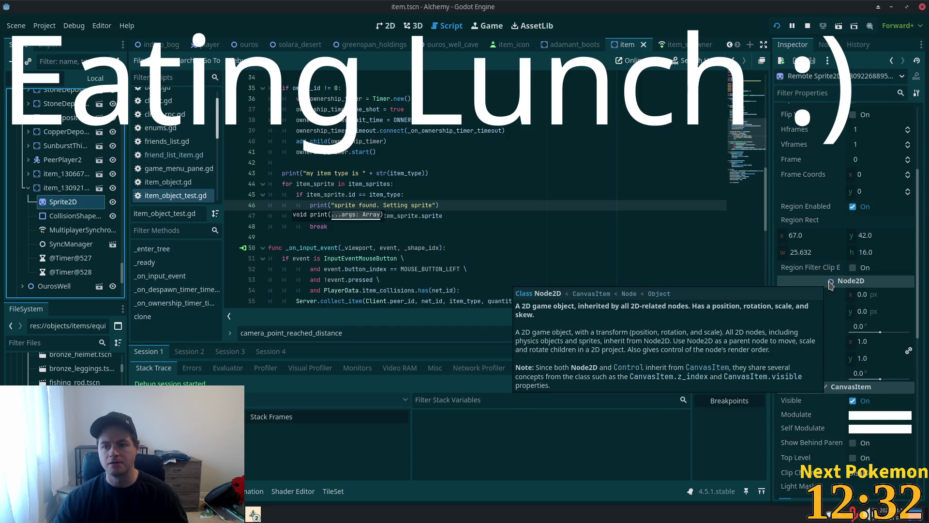
scroll(830, 288, up, 5)
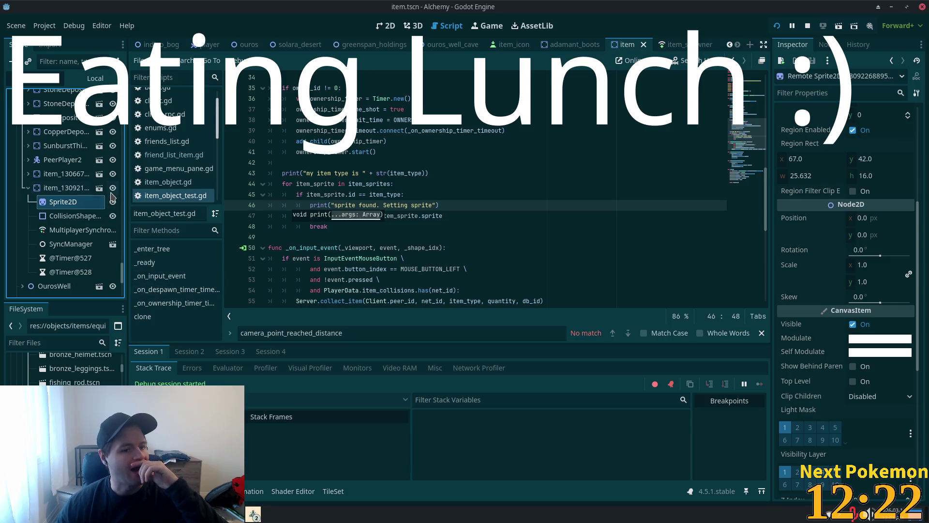
click(78, 193)
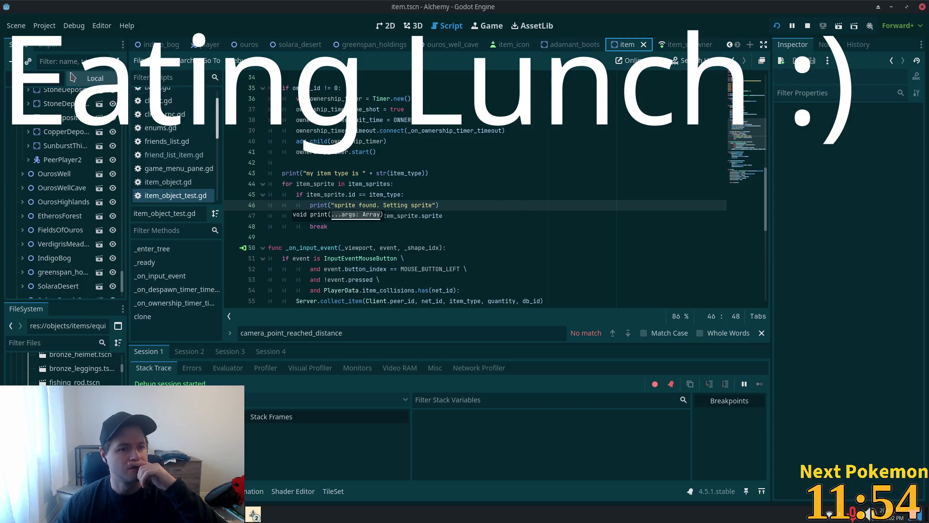
Step: Select the local Item root node and expand its Ordering settings
click(80, 83)
click(65, 98)
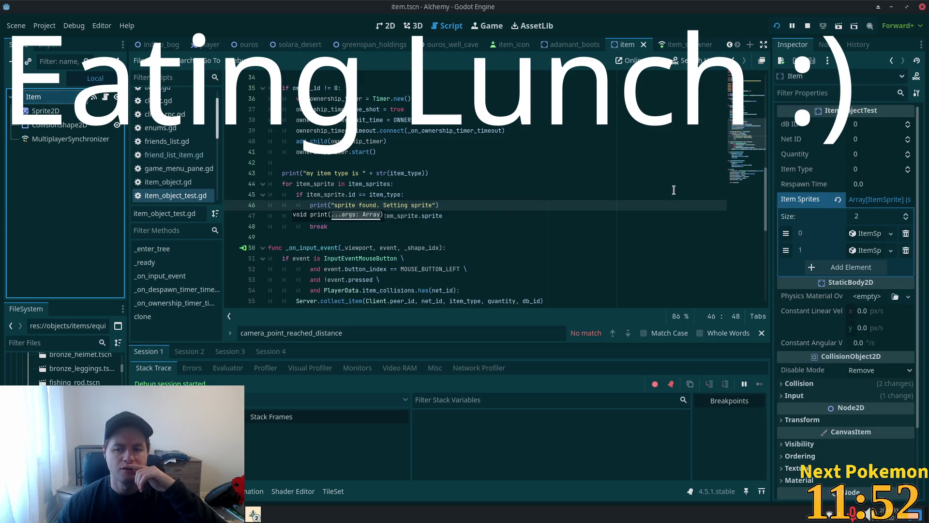
scroll(674, 191, down, 1)
scroll(880, 294, down, 2)
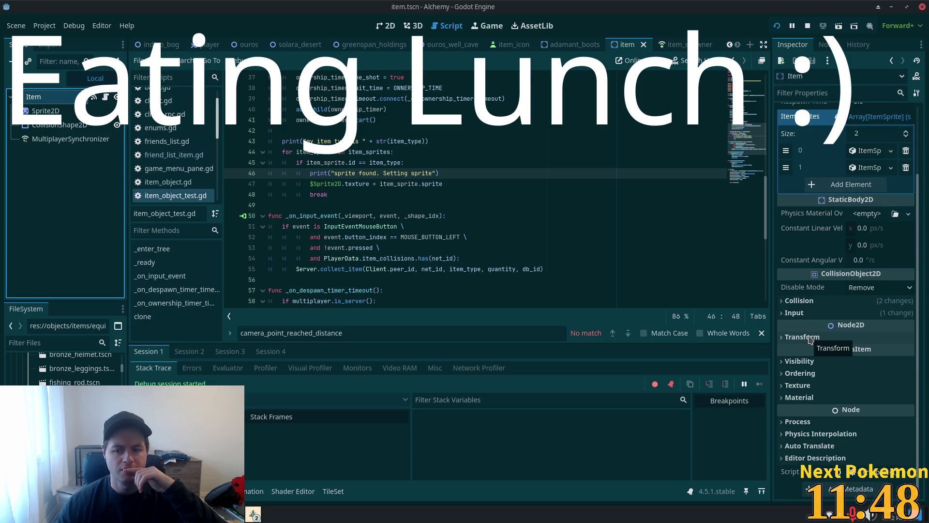
click(806, 374)
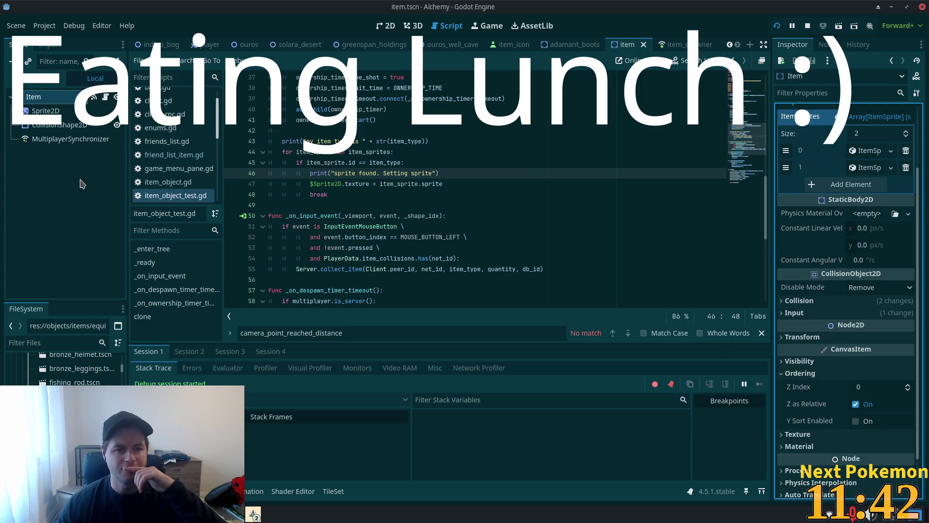
Step: Filter the FileSystem by 'bee' and pick the raw beef asset
click(37, 339)
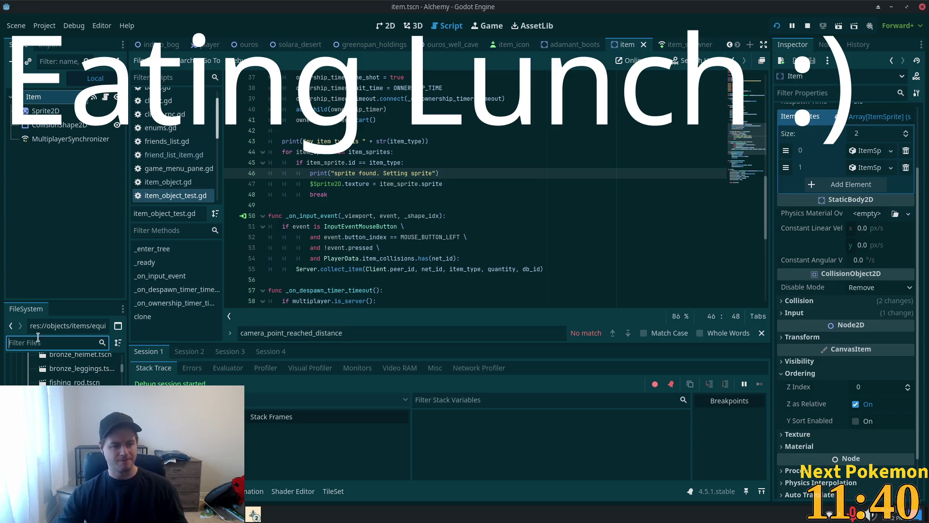
text(bee)
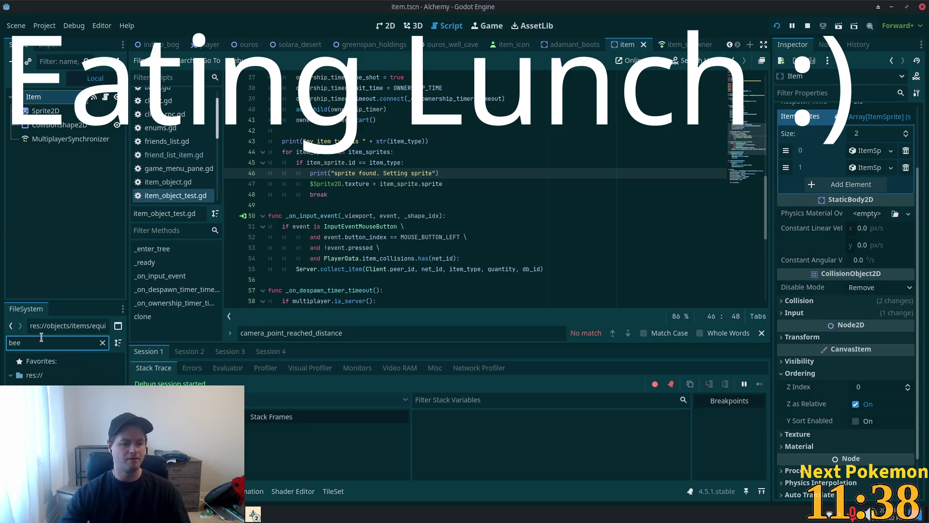
key(Down)
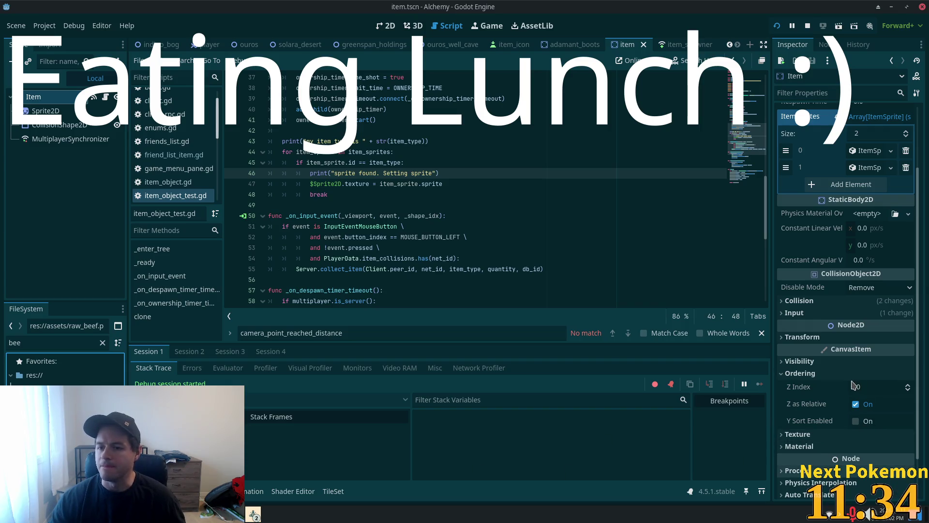
scroll(857, 387, up, 3)
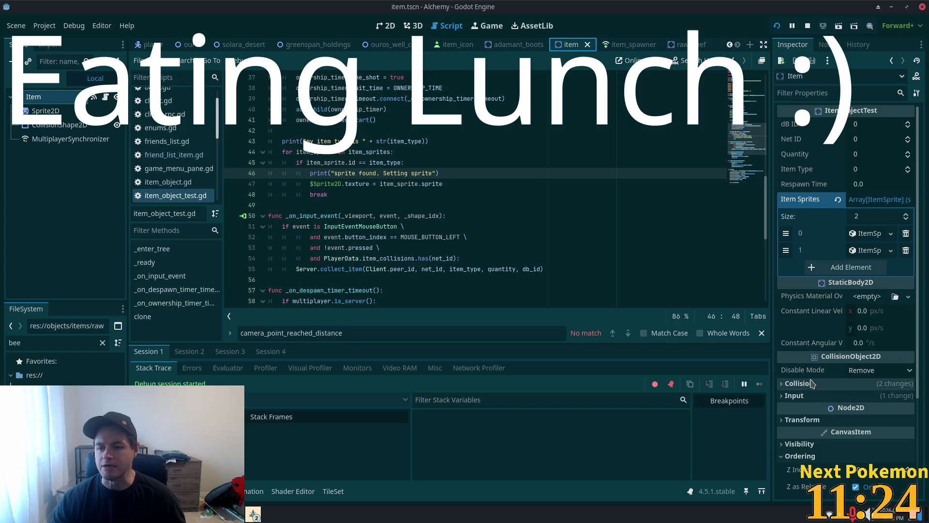
Step: Set the Item scene's Z Index to 3, enable Y Sort, and save
click(866, 469)
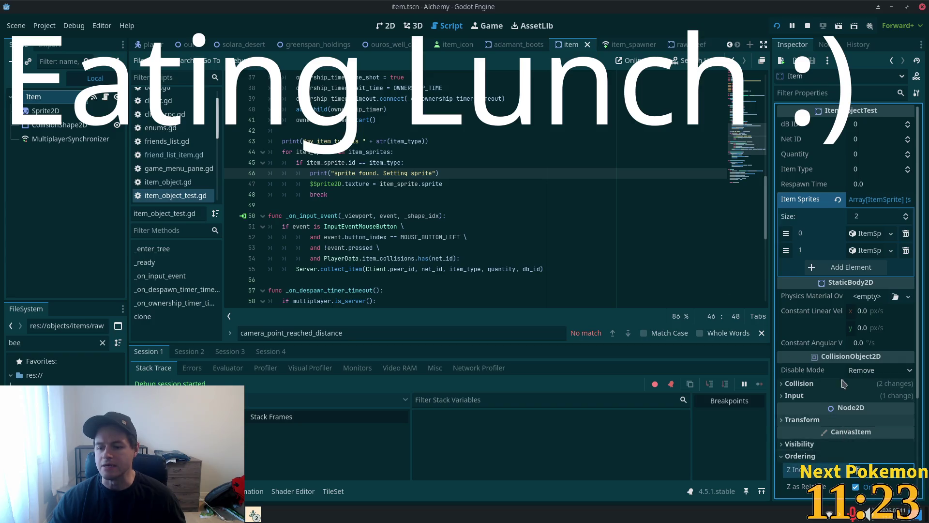
scroll(861, 380, down, 3)
text(3)
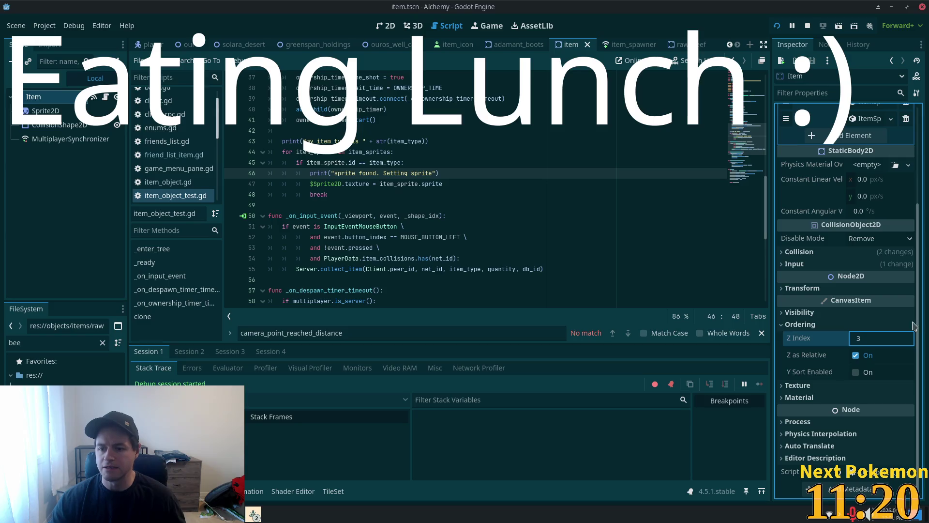
click(867, 370)
key(ctrl+s)
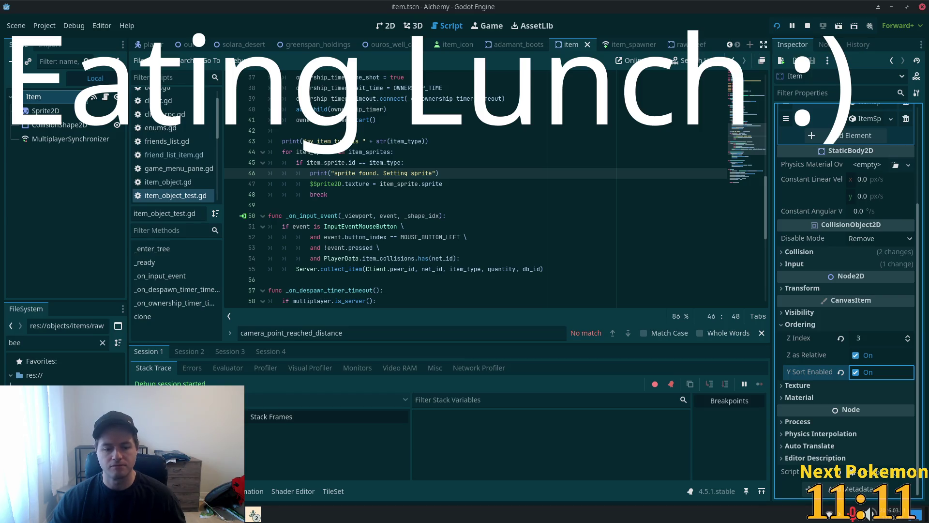
Step: Bring the phpMyAdmin browser window to the front
click(253, 514)
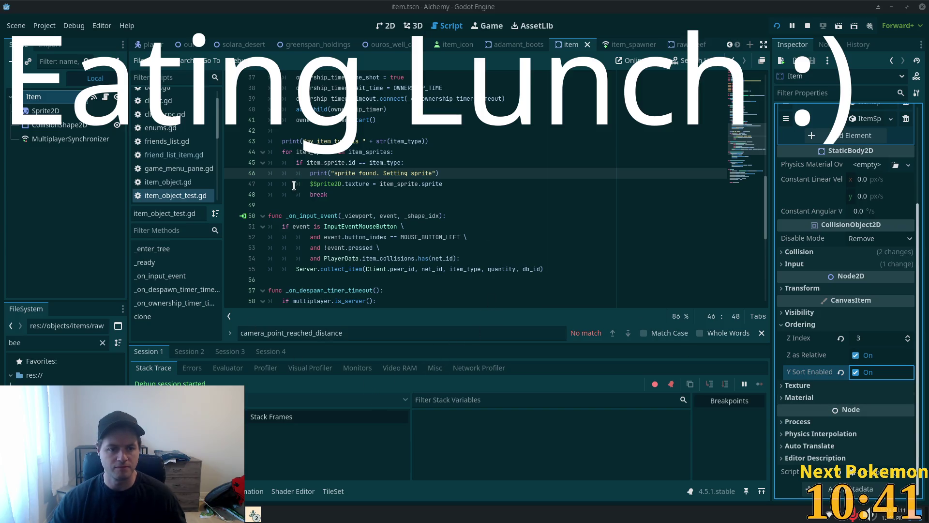
key(Up)
key(Up)
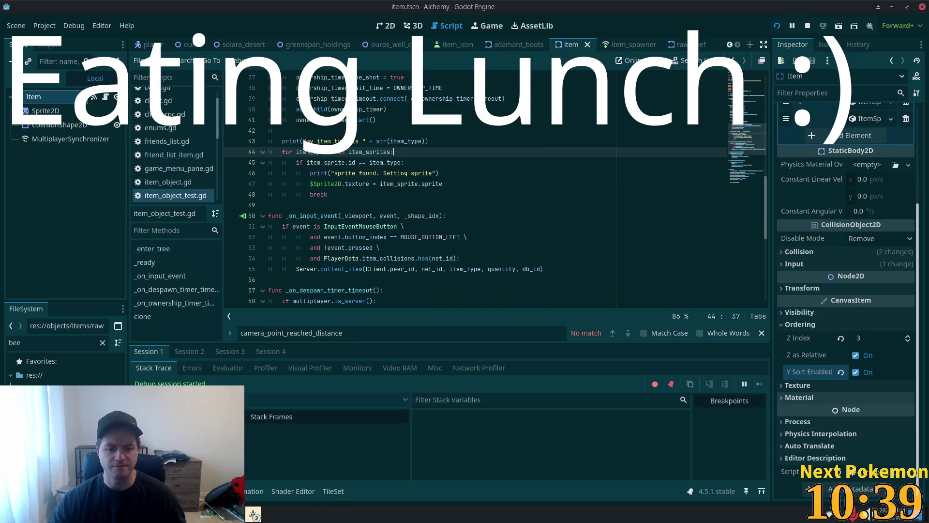
click(254, 513)
click(271, 477)
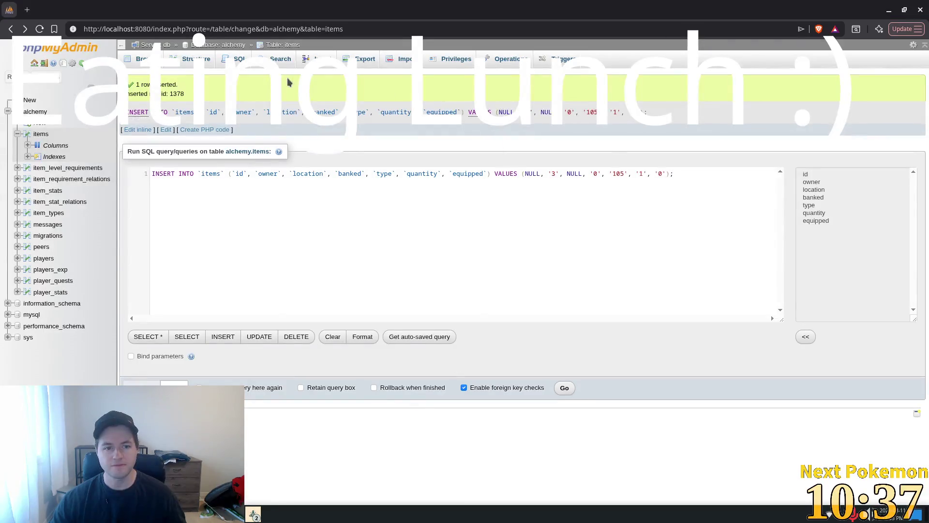
Step: Rerun the type 105 INSERT query to add item row 1379, then return to Godot
click(165, 130)
click(565, 320)
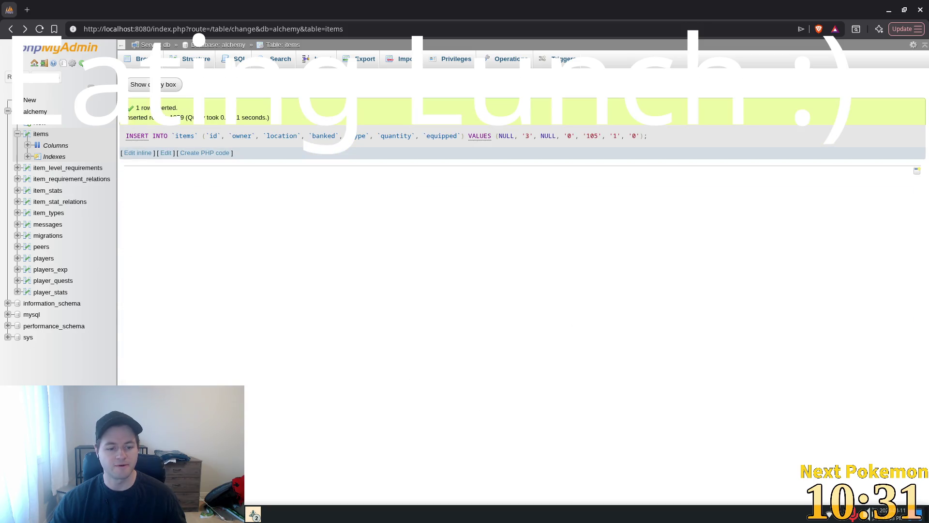
click(253, 514)
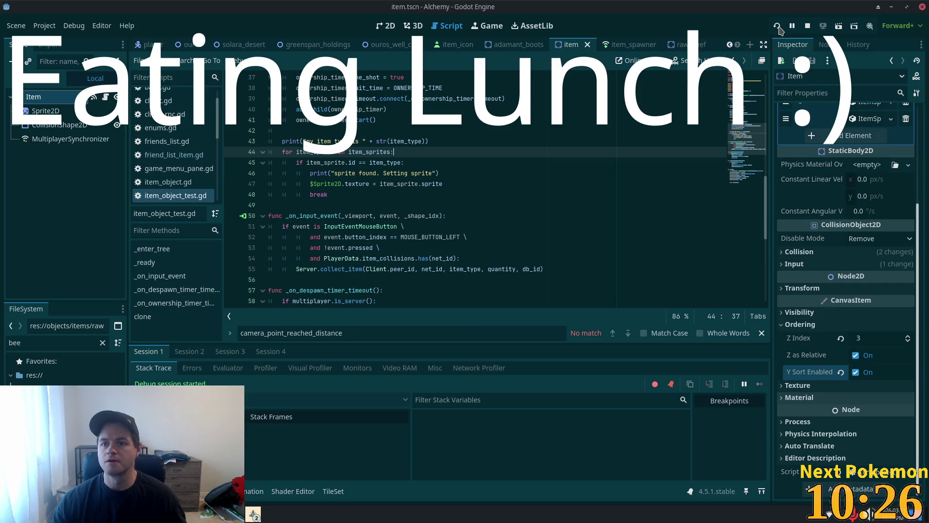
Step: Run the Alchemy game and drop the green item from the player's inventory
click(777, 26)
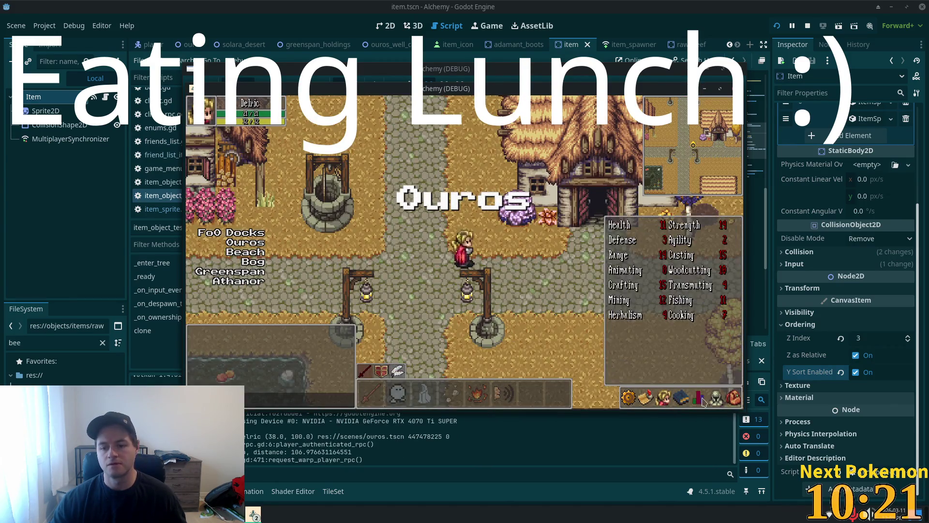
click(703, 402)
click(678, 349)
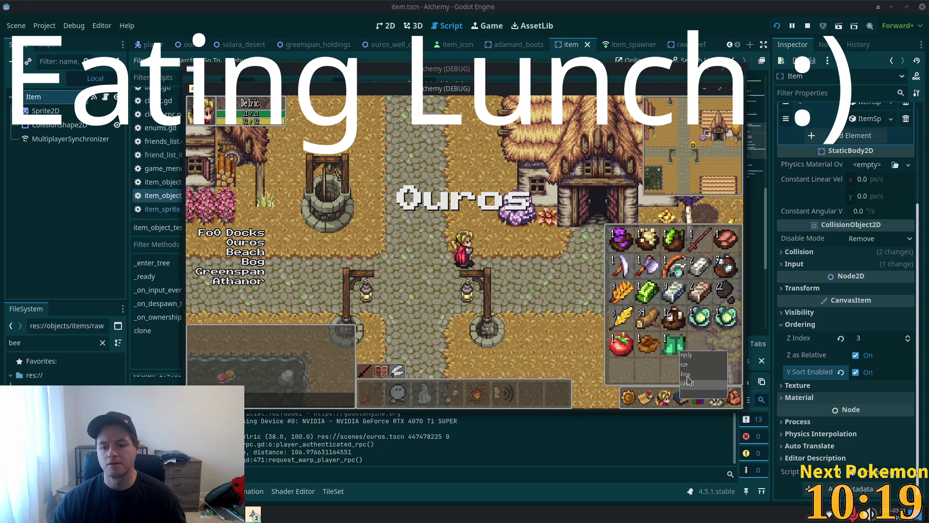
click(688, 375)
click(703, 402)
Step: Walk the player and zoom around the map toward the pink-tree forest, then select the spawned item
key(a)
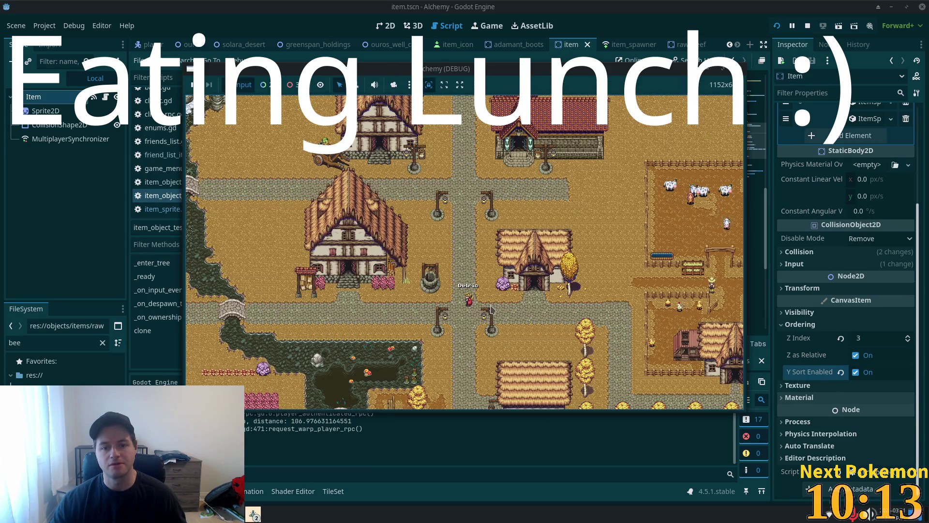
scroll(490, 317, down, 5)
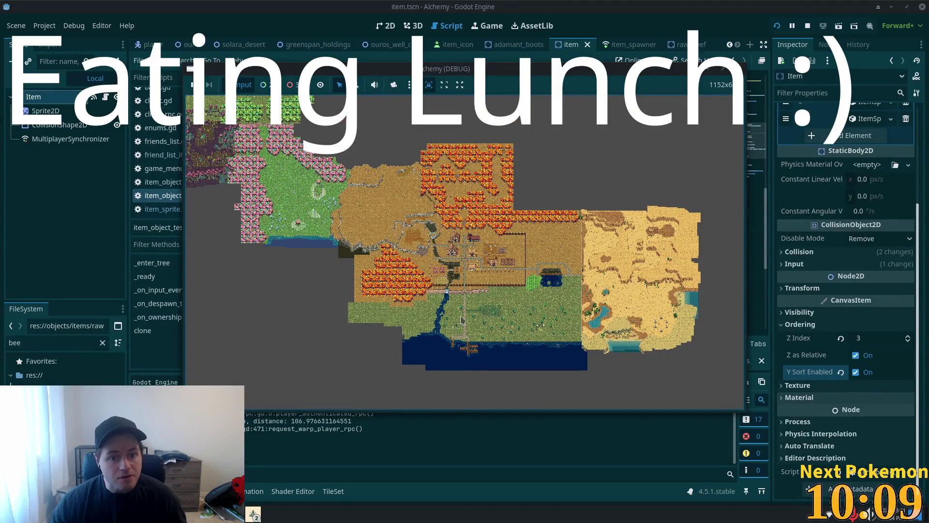
scroll(461, 319, up, 5)
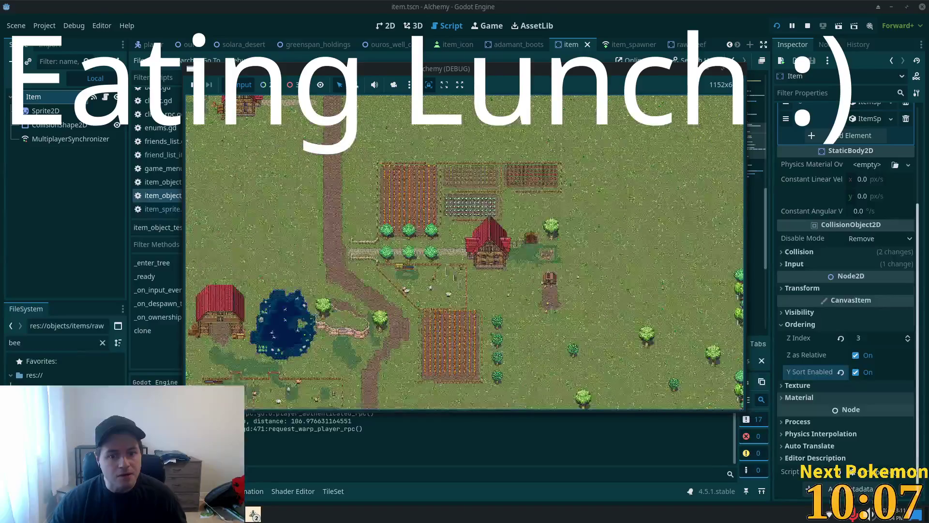
scroll(454, 277, down, 3)
scroll(436, 339, up, 4)
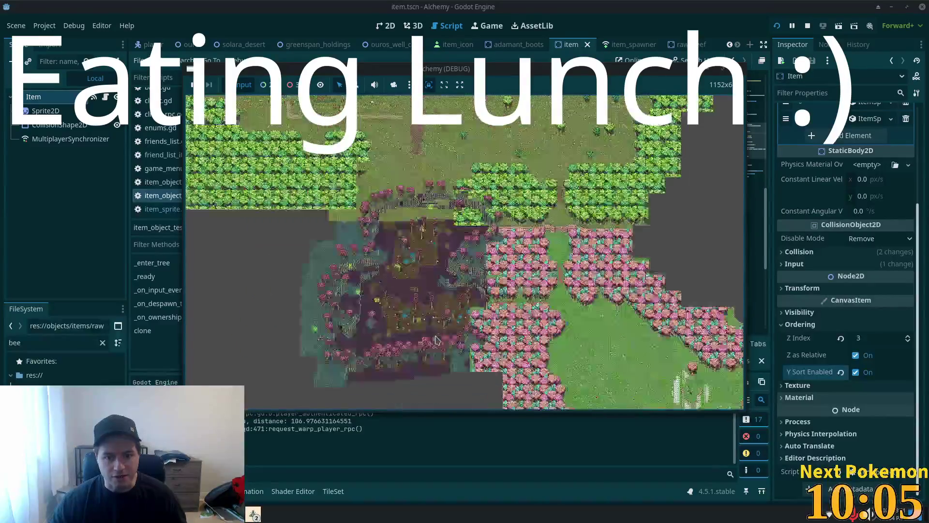
scroll(426, 334, up, 4)
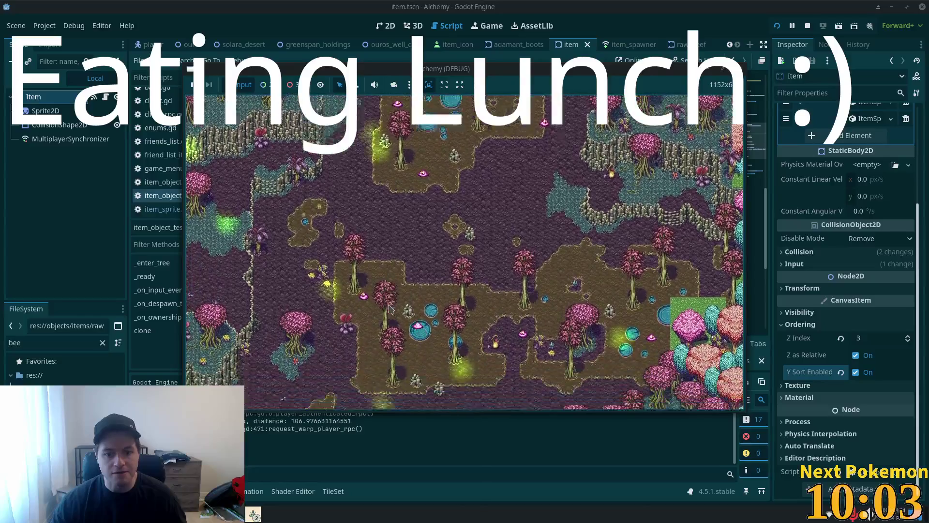
key(d)
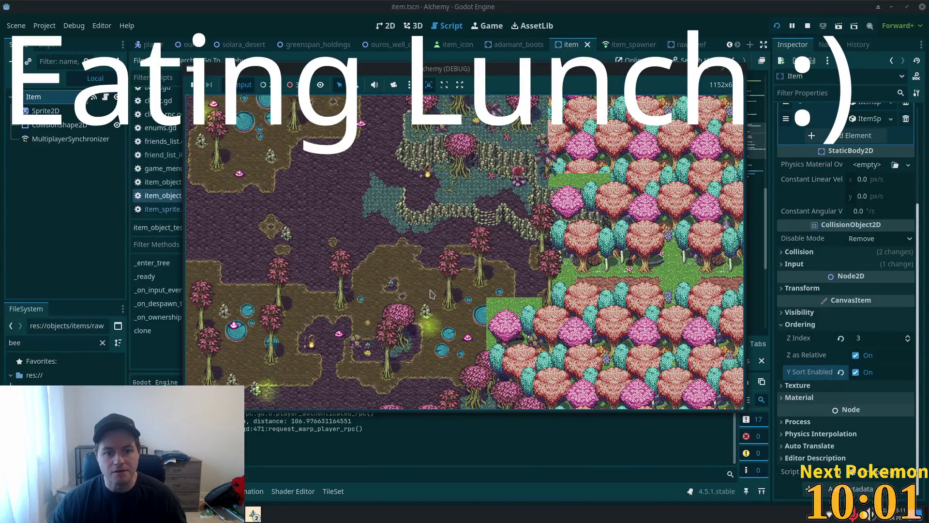
scroll(432, 294, down, 3)
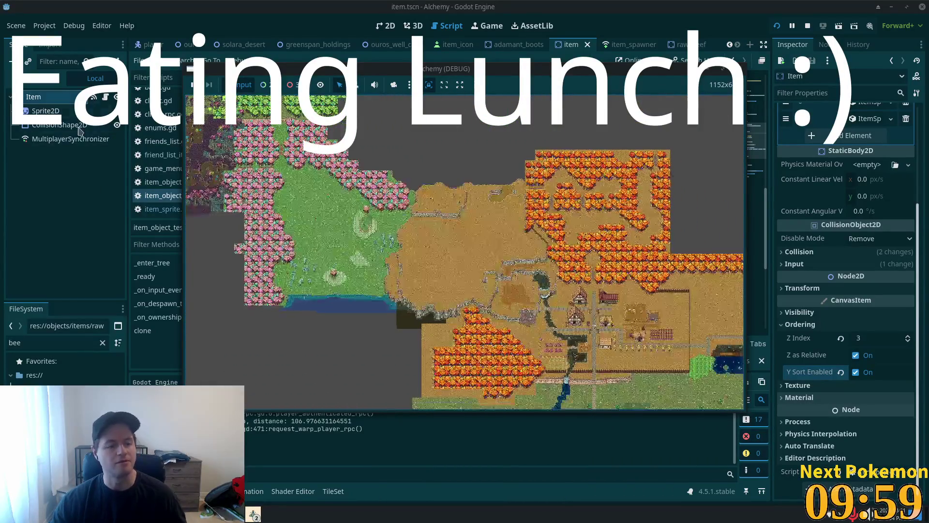
click(43, 79)
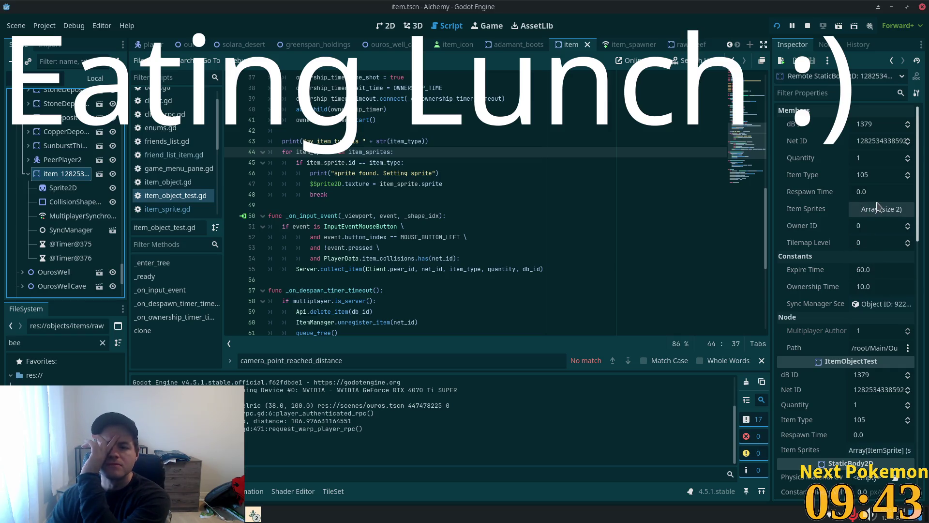
Step: Set a breakpoint on the sprite texture assignment line and review the live item's sprite properties
click(232, 184)
click(58, 188)
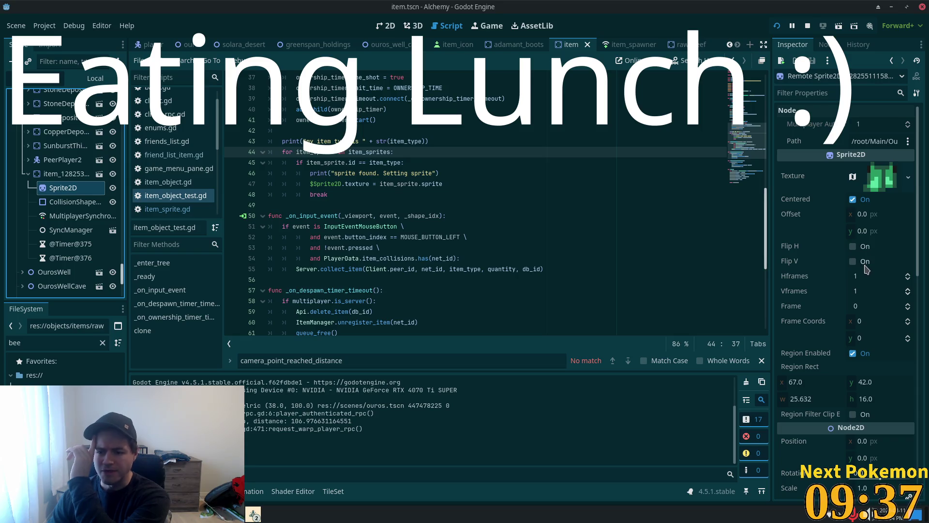
scroll(865, 277, down, 2)
scroll(865, 277, down, 4)
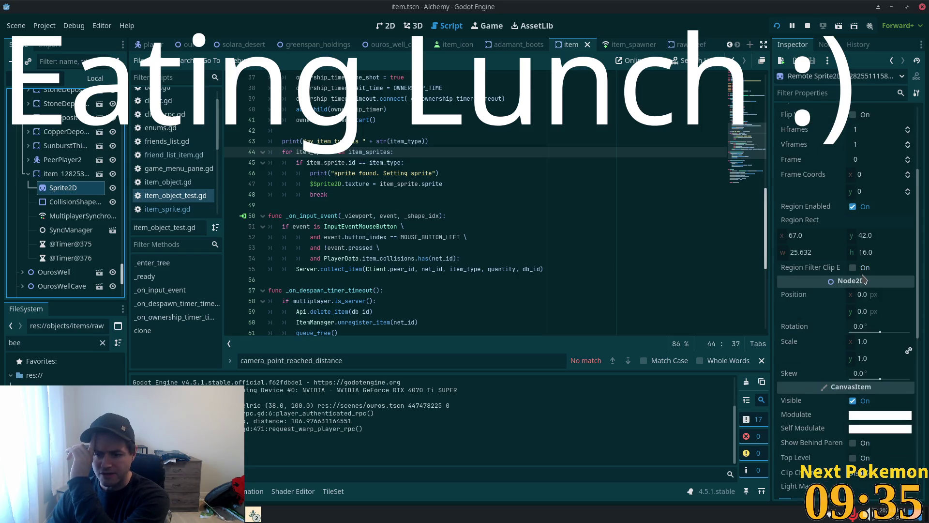
scroll(864, 279, down, 4)
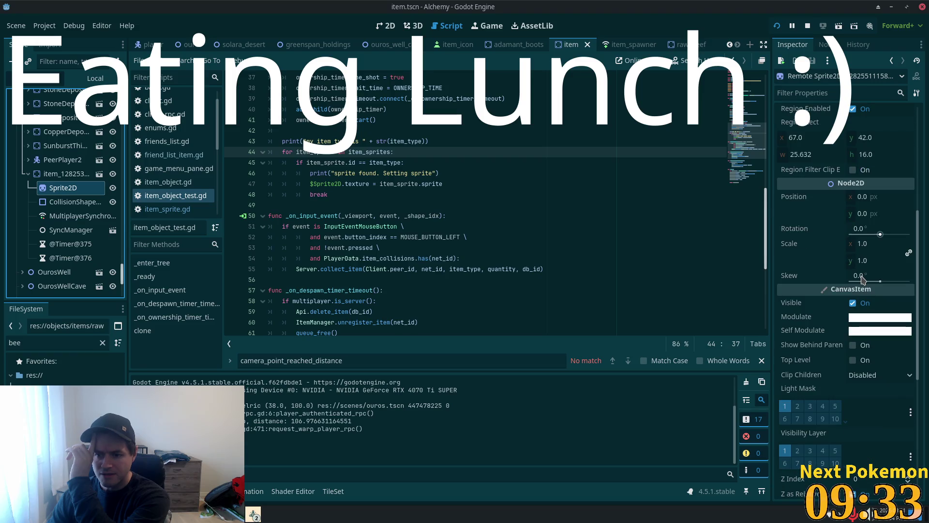
scroll(864, 279, down, 4)
scroll(864, 279, down, 2)
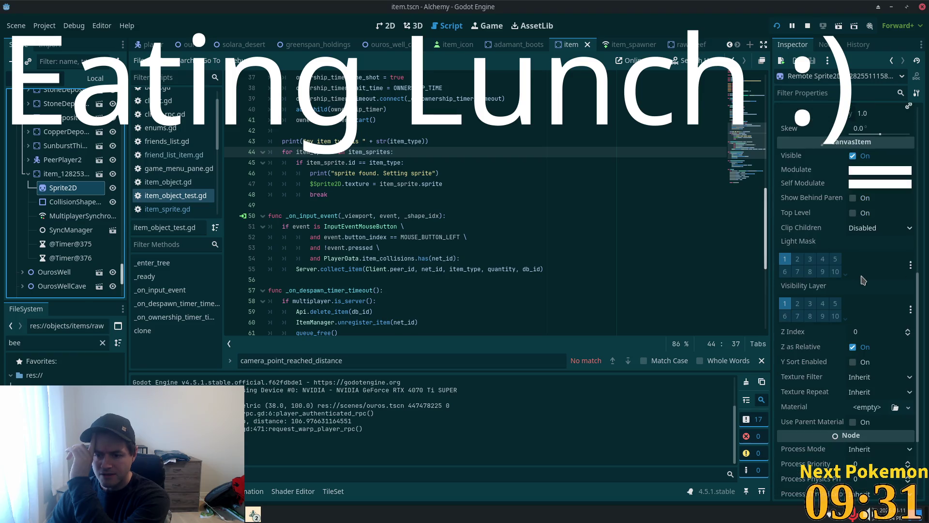
scroll(866, 351, down, 2)
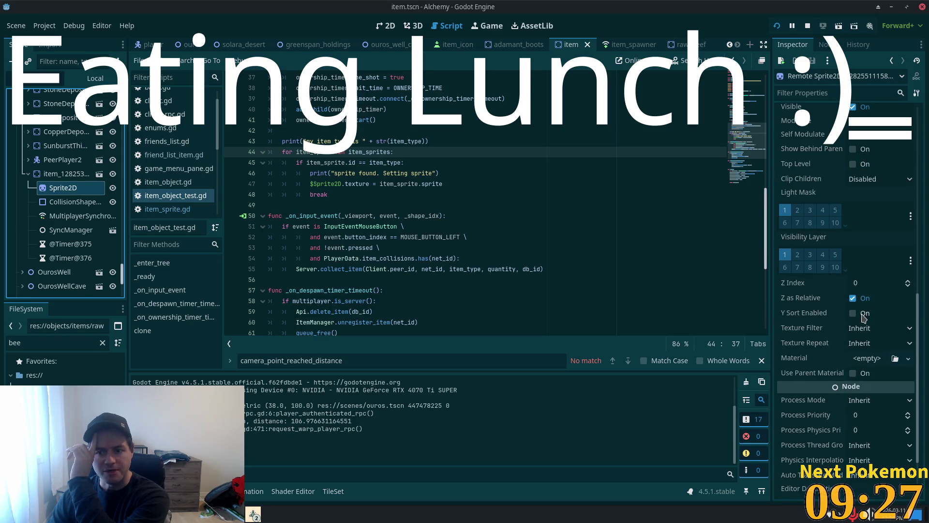
Step: Review the spawned item node's properties, confirming dB ID 1379 and Item Type 105
click(47, 177)
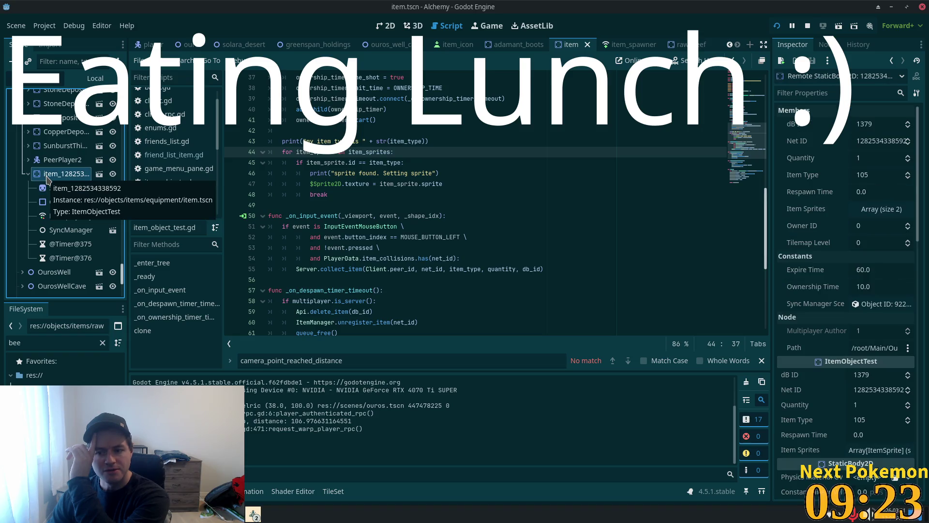
scroll(886, 320, down, 5)
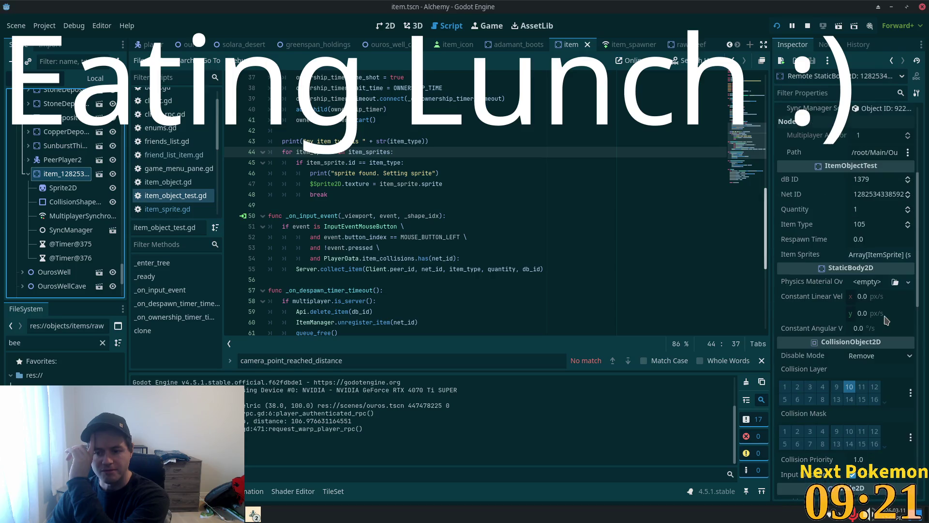
scroll(886, 320, down, 6)
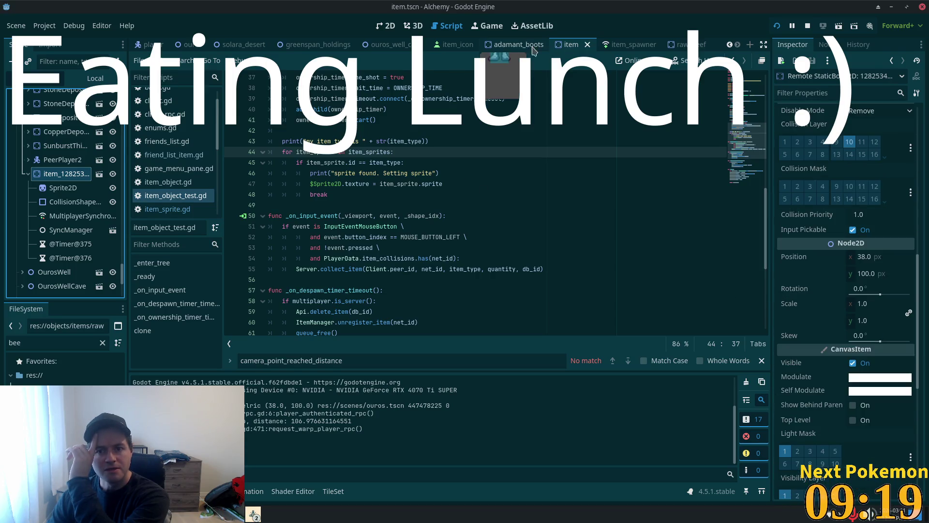
click(685, 45)
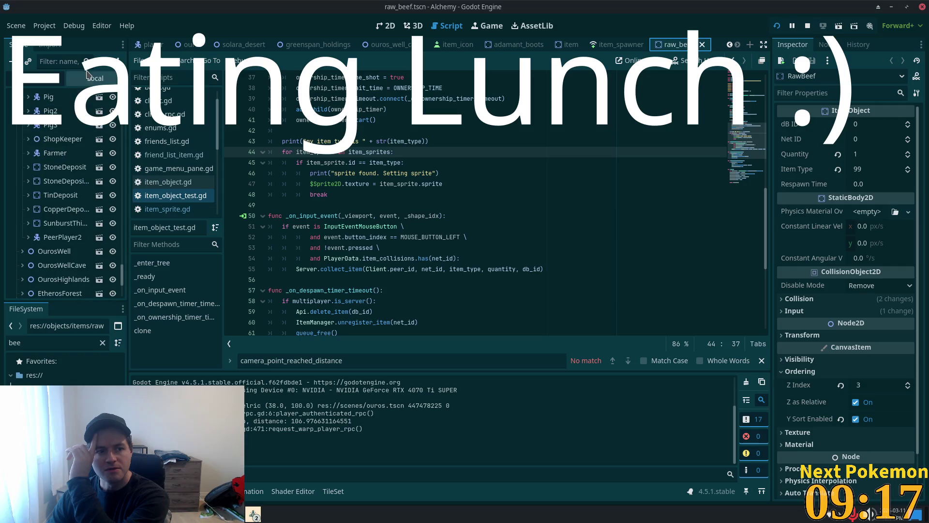
Step: In the local raw_beef tree, check Sprite2D's Ordering, then RawBeef's Z Index 3 and Y Sort
click(87, 77)
click(45, 111)
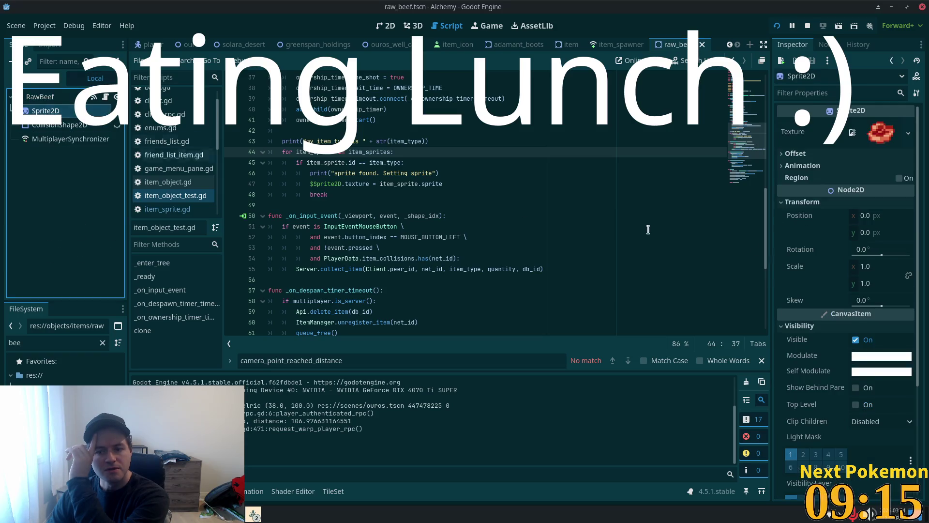
scroll(832, 338, down, 5)
click(833, 381)
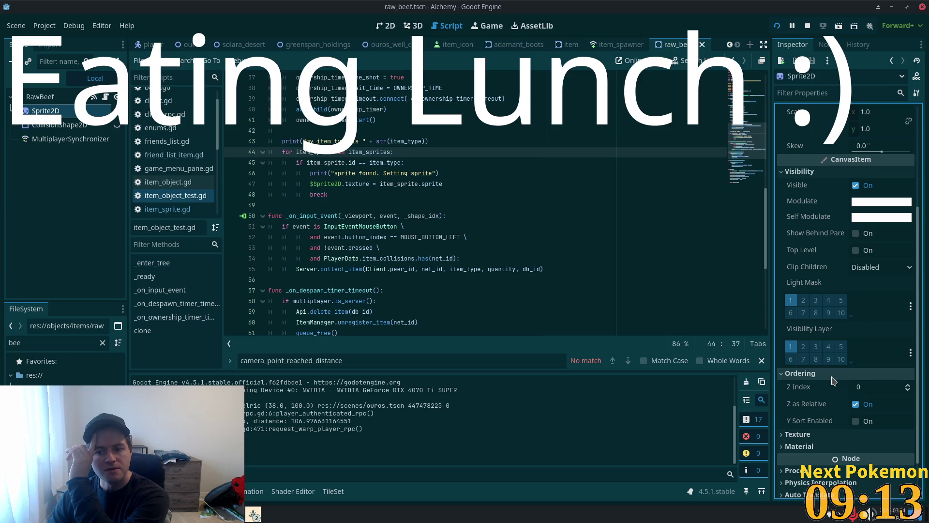
click(30, 100)
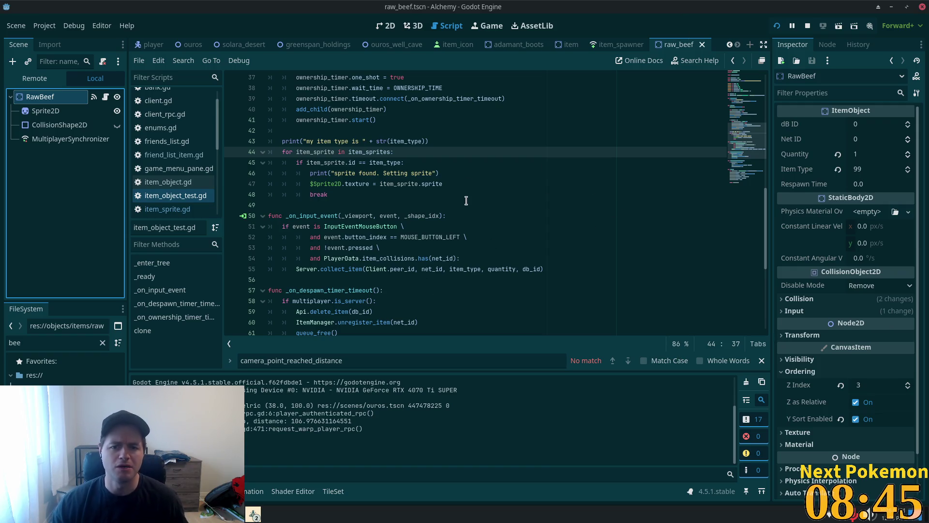
scroll(466, 201, up, 5)
scroll(524, 187, up, 7)
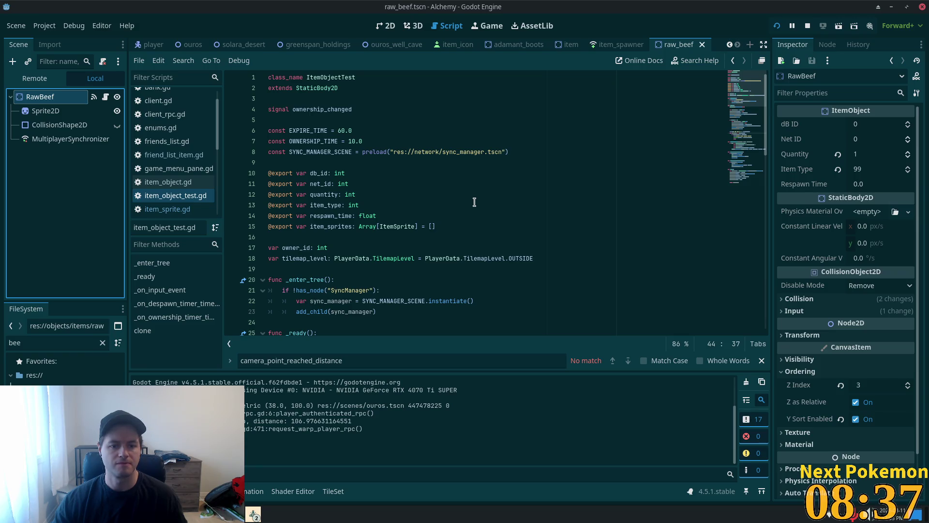
scroll(474, 202, down, 7)
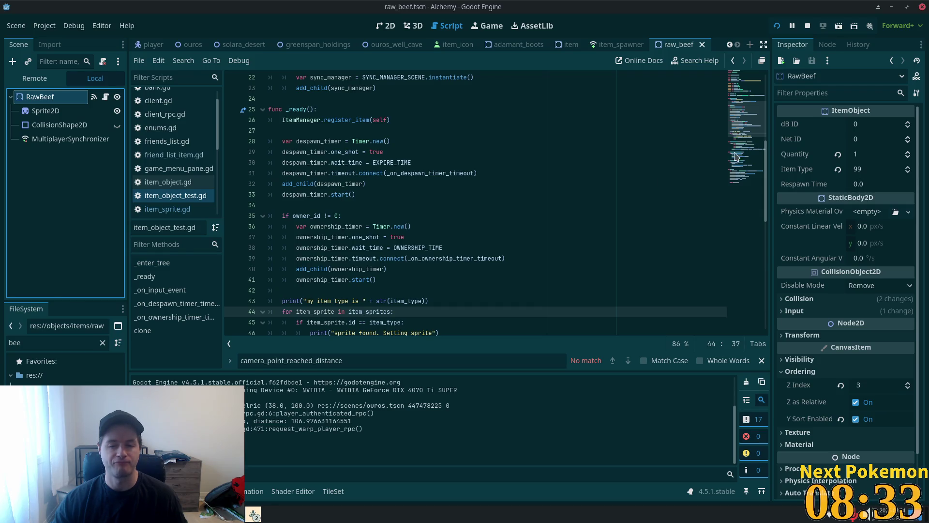
scroll(735, 156, down, 6)
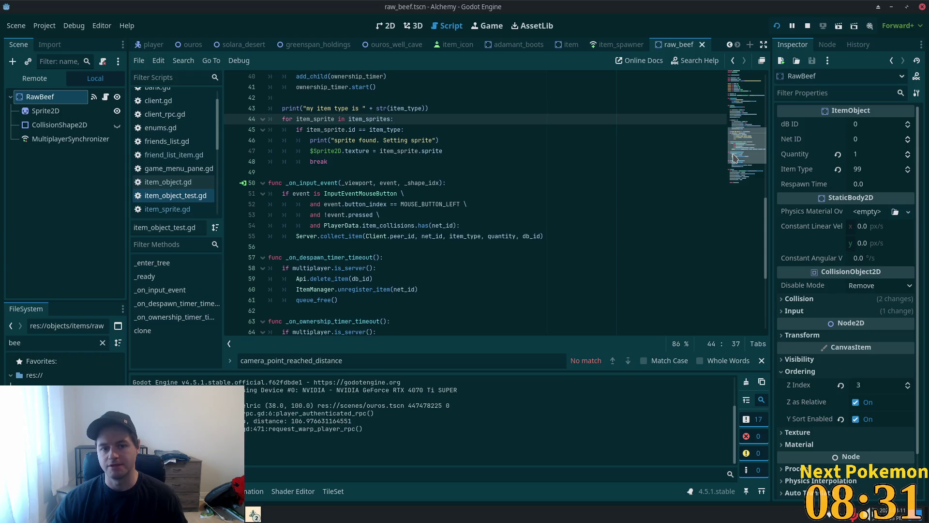
scroll(735, 156, up, 1)
scroll(735, 154, up, 1)
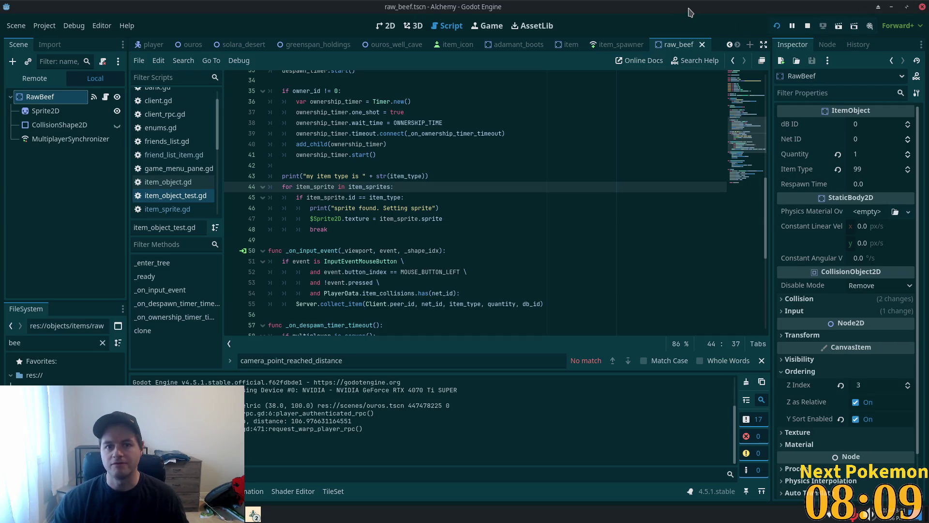
click(807, 25)
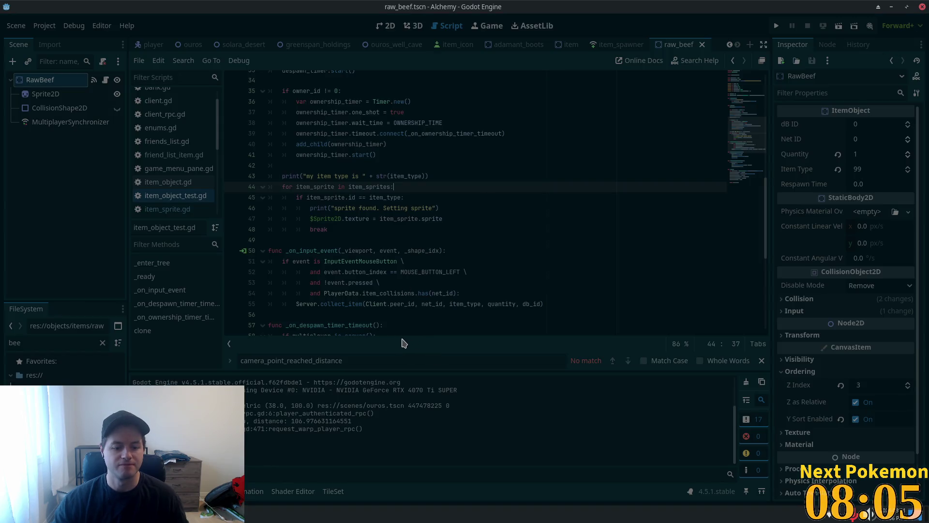
Step: Relaunch Godot through a 'godot' launcher search and open the Alchemy project
key(alt+Tab)
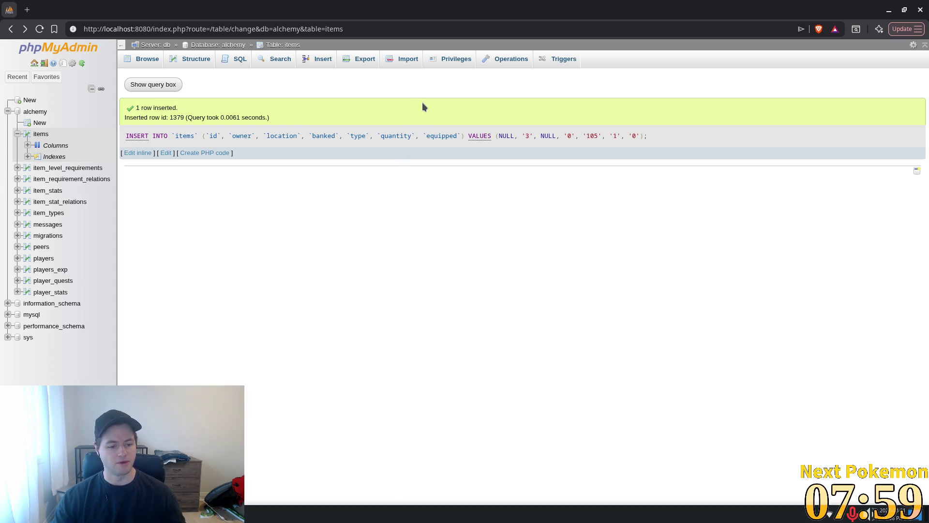
key(super)
text(godot)
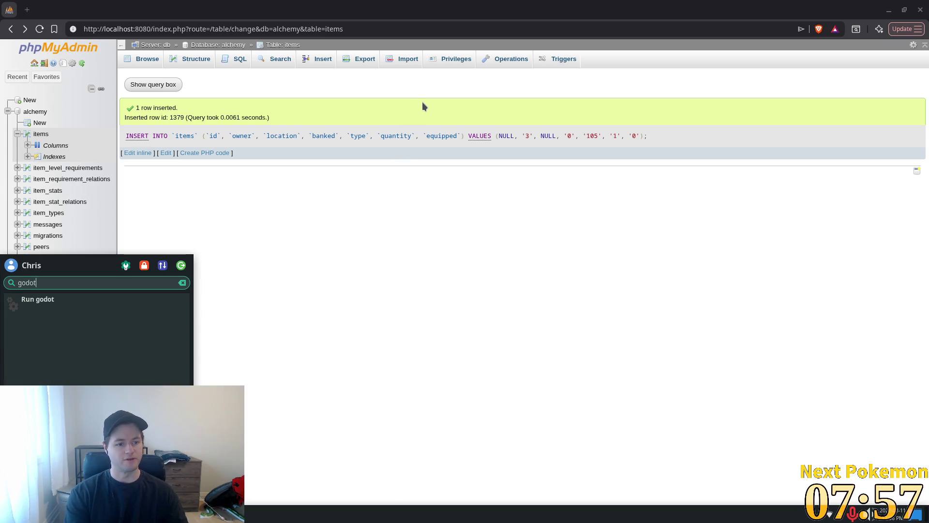
key(Return)
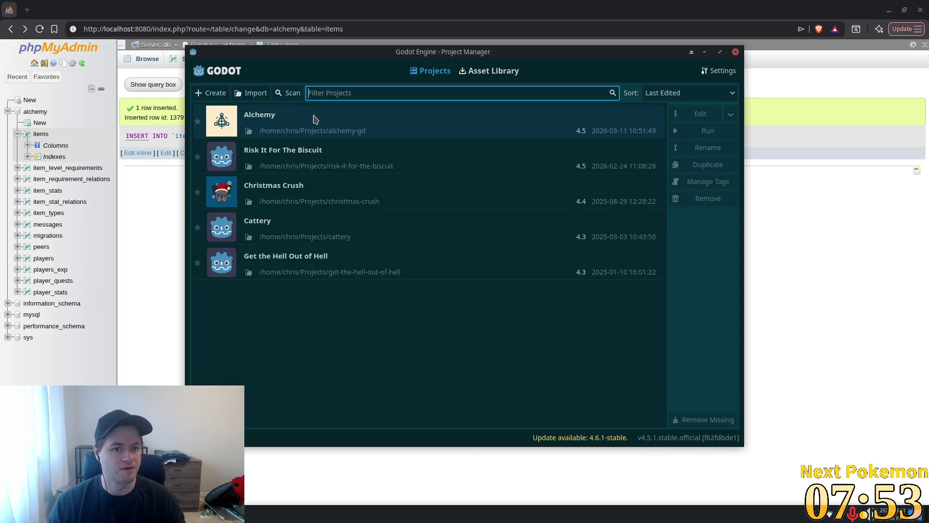
double_click(315, 119)
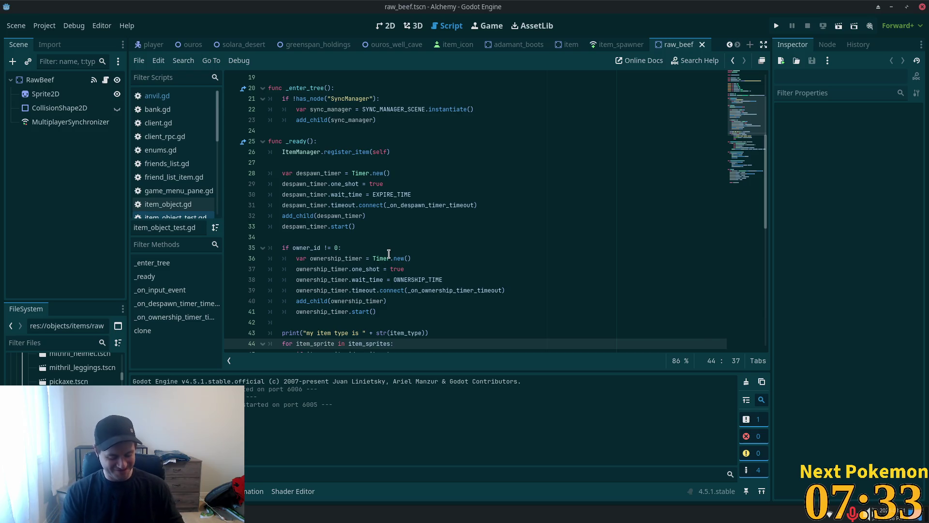
Step: Bring the localhost:8080 phpMyAdmin items window forward from Brave's taskbar entry
mouse_move(388, 253)
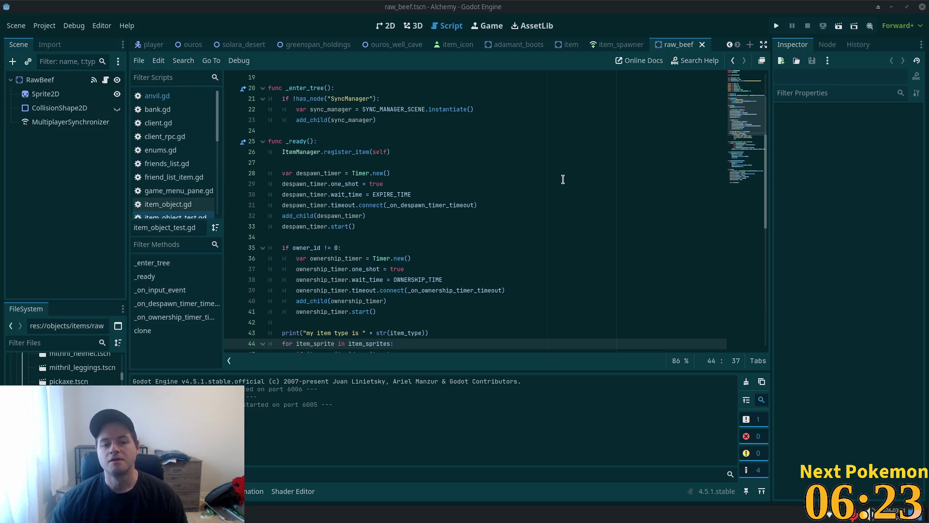
scroll(478, 236, up, 1)
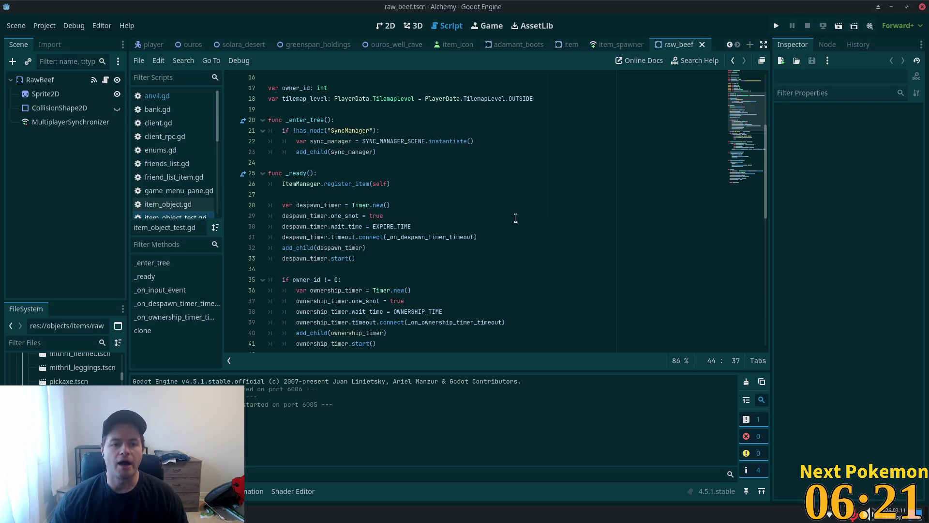
click(218, 513)
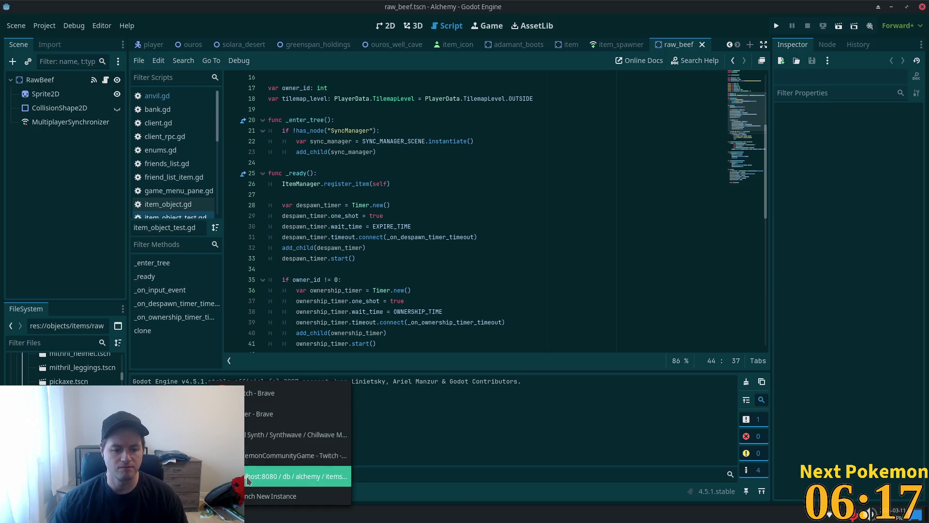
click(295, 476)
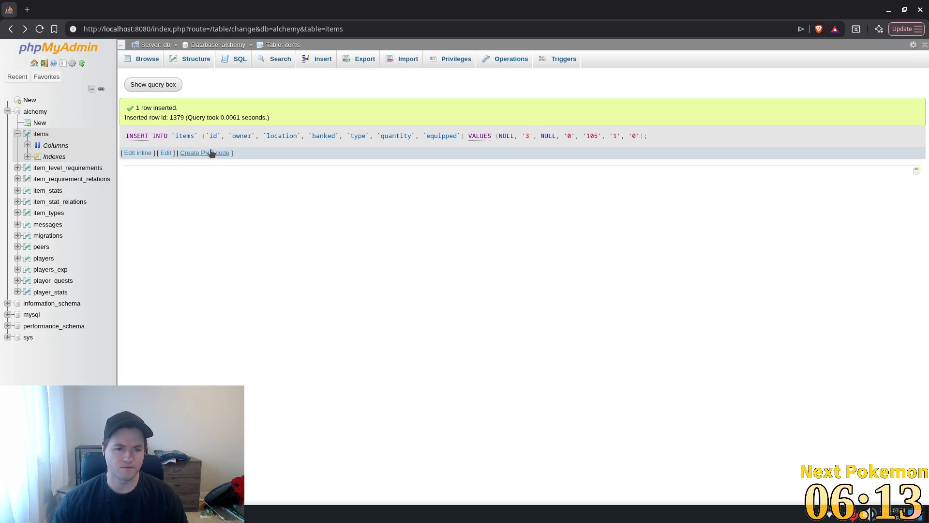
Step: Rerun the type 105 INSERT query and browse to the items table's last row, 1380
click(167, 153)
click(565, 321)
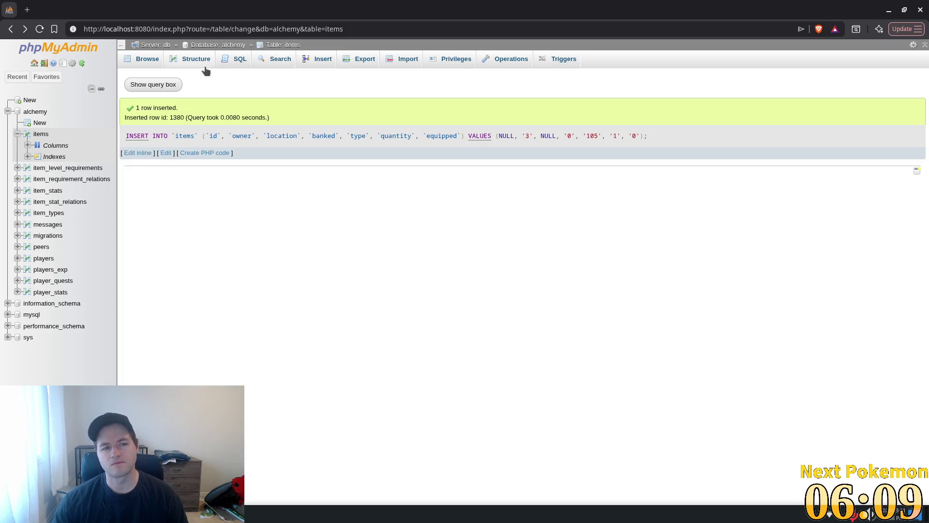
click(41, 133)
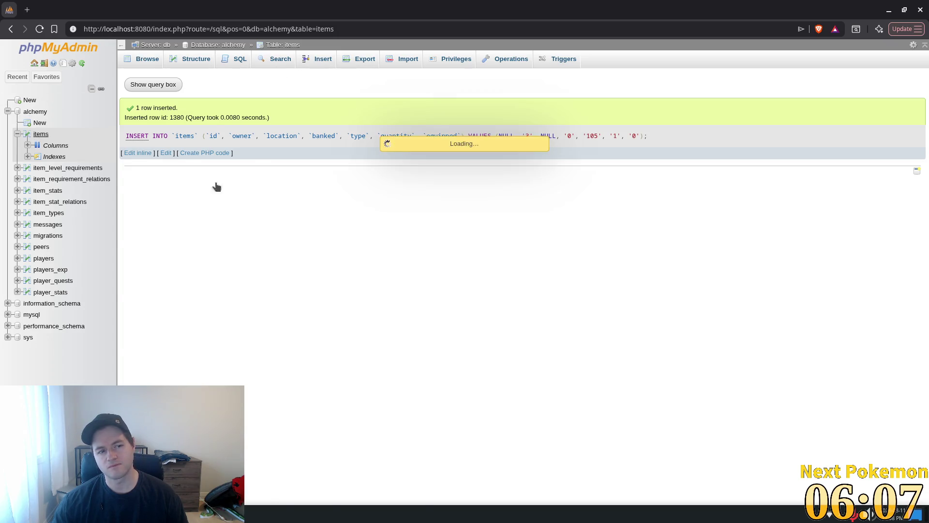
drag(925, 119, 925, 439)
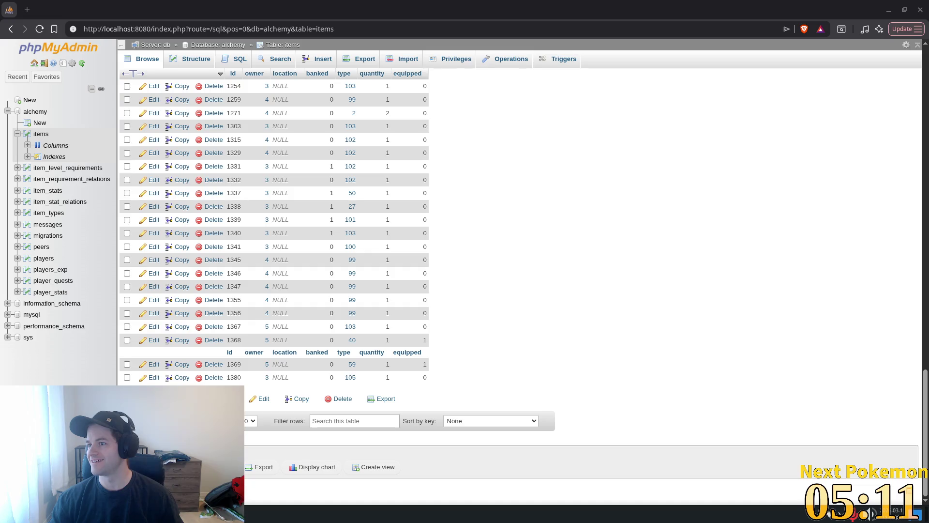
Step: Switch to the Reddit post and play the Tangy TD revenue clip full screen
key(alt+Tab)
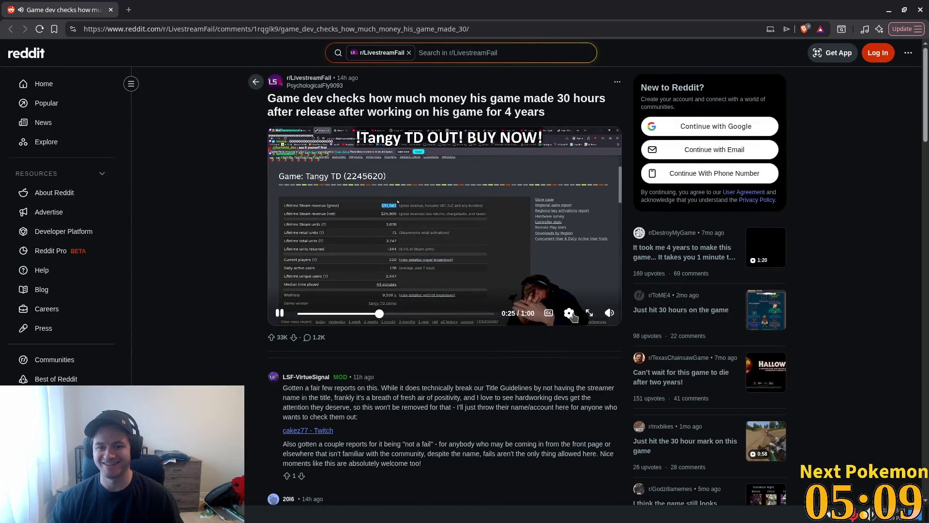
click(589, 313)
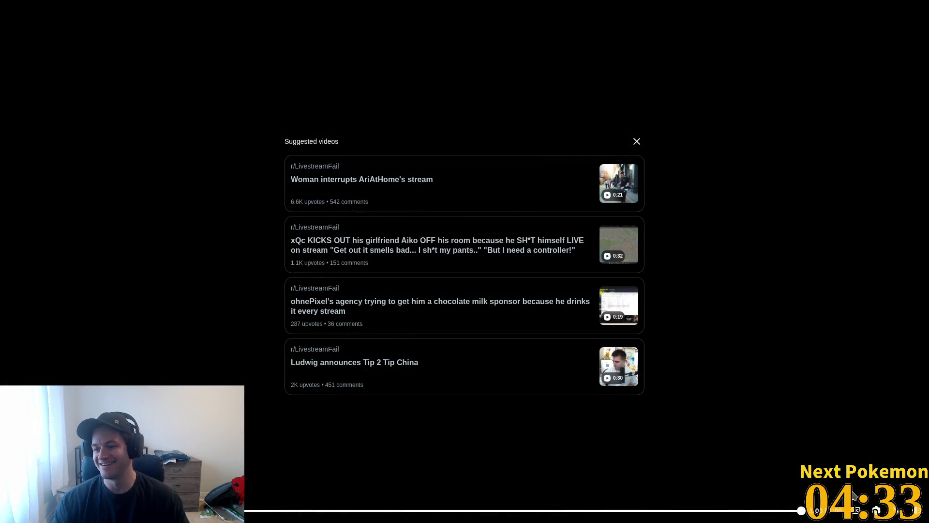
click(898, 512)
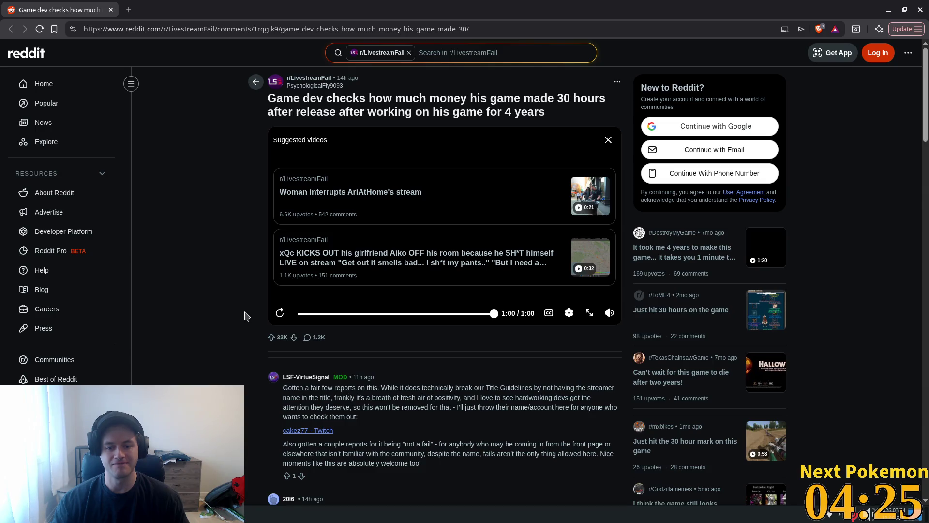
scroll(246, 316, down, 1)
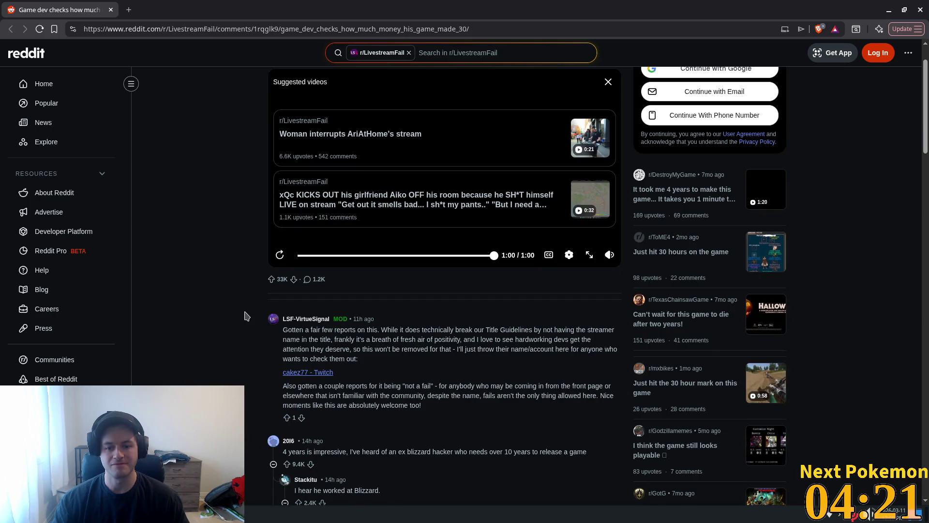
scroll(246, 315, down, 2)
scroll(247, 315, up, 3)
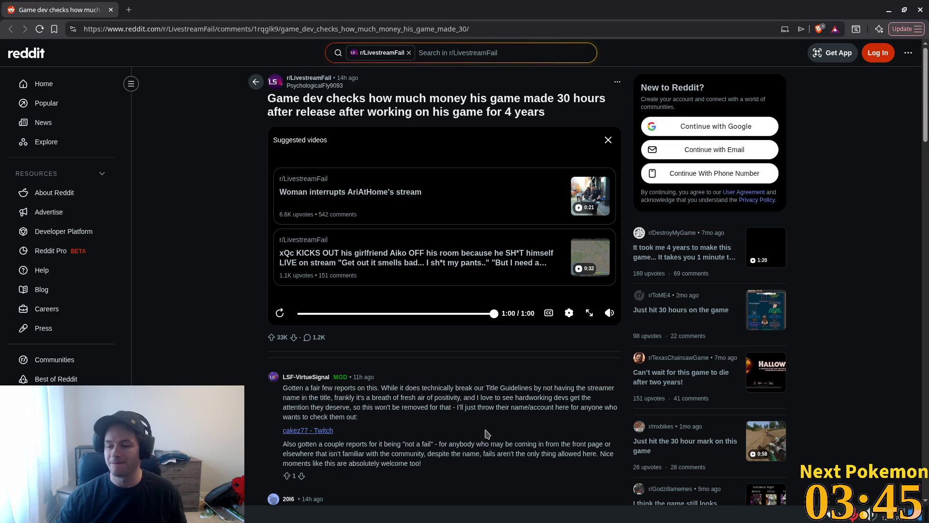
scroll(487, 433, down, 3)
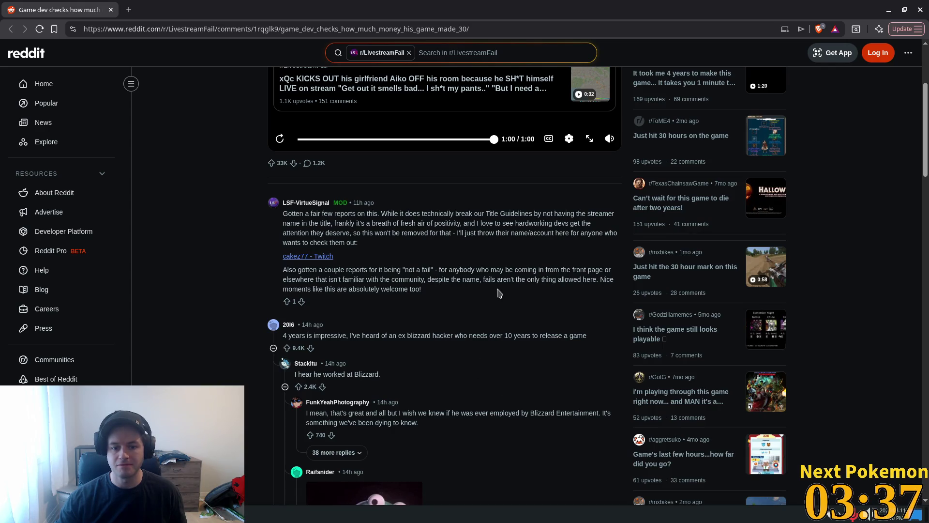
scroll(499, 293, up, 3)
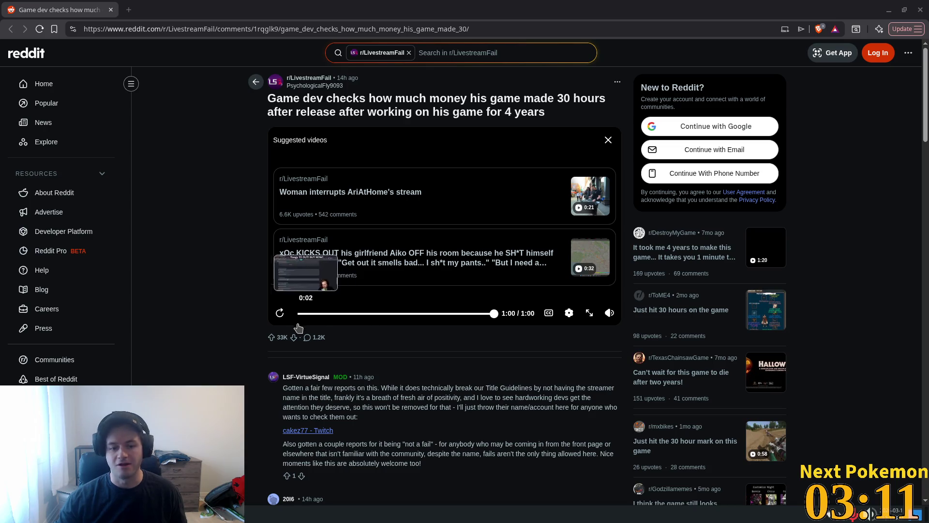
scroll(251, 329, down, 5)
scroll(236, 344, down, 3)
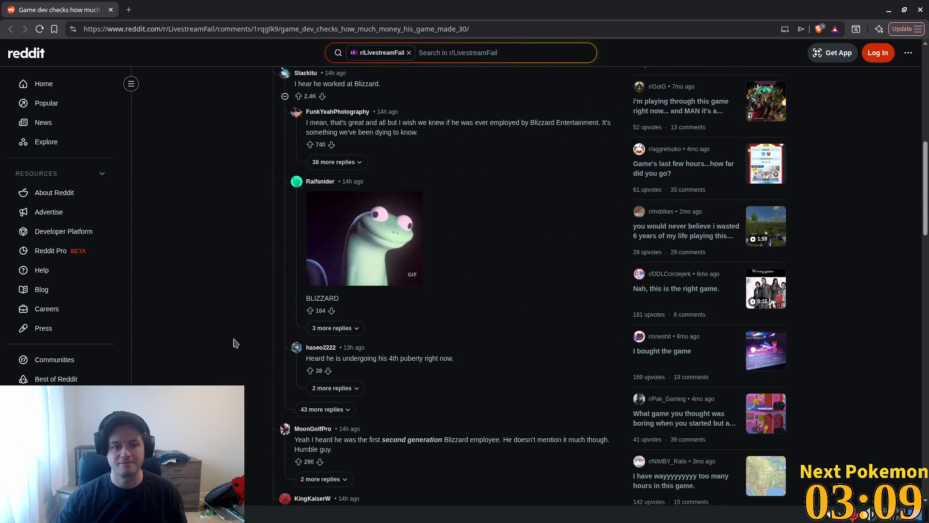
scroll(235, 343, down, 4)
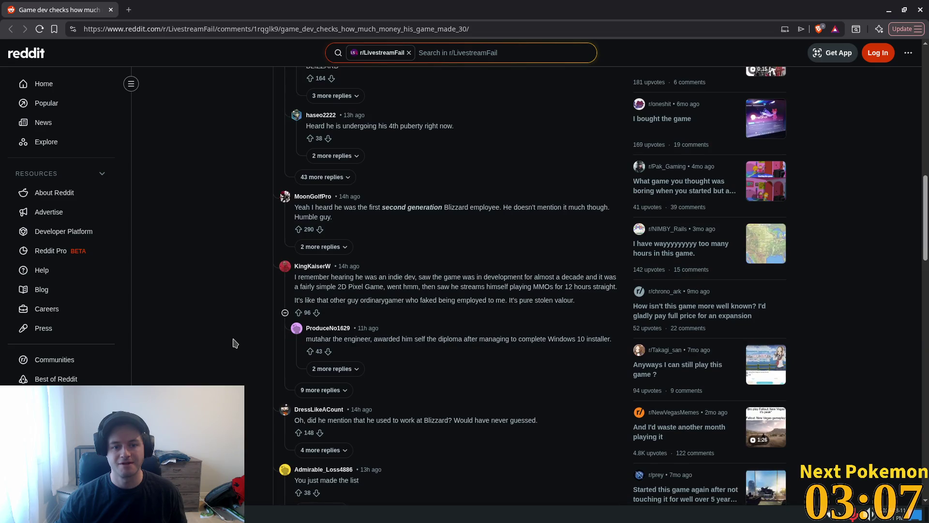
scroll(234, 339, up, 1)
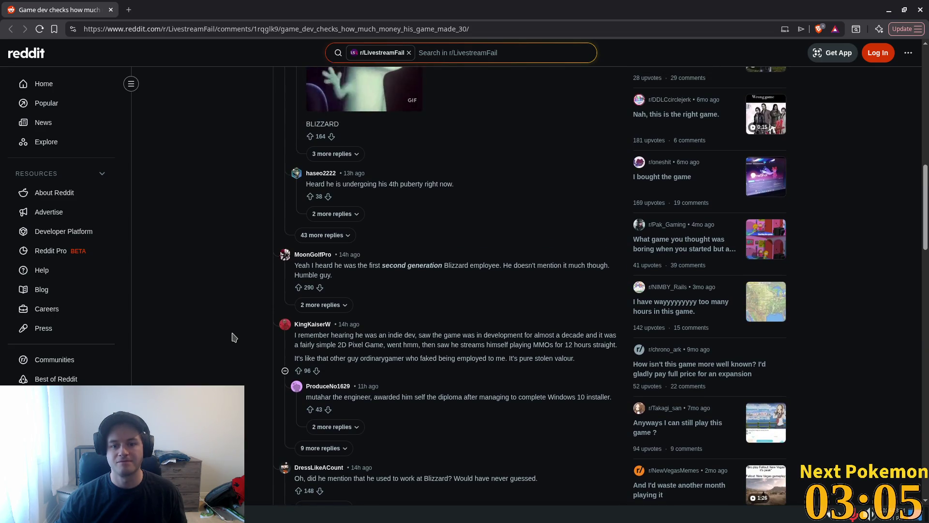
scroll(234, 337, up, 10)
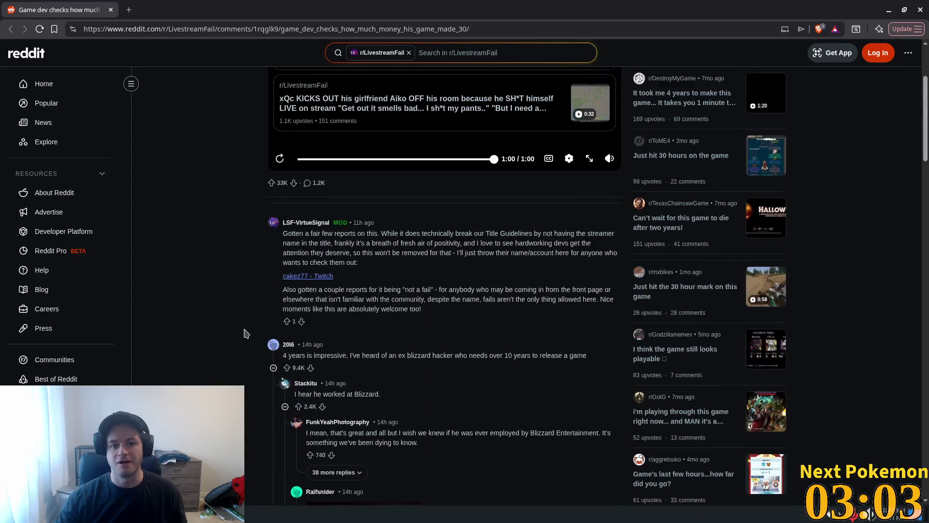
scroll(246, 333, up, 3)
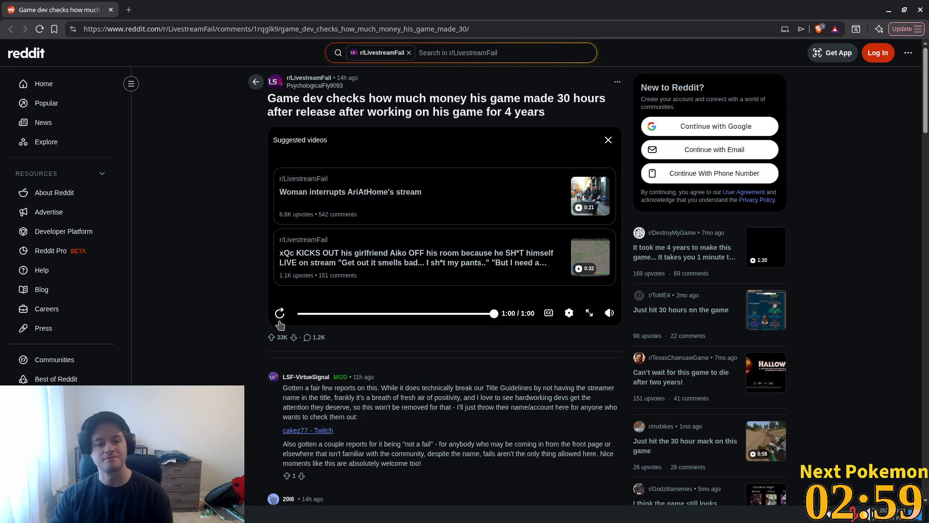
click(279, 314)
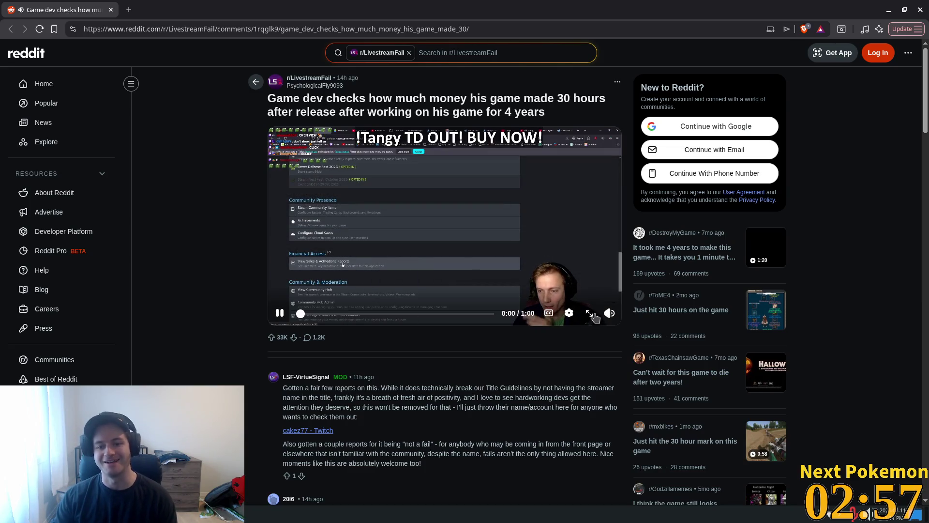
Step: Replay the revenue video full screen, exit fullscreen, and return to phpMyAdmin
click(591, 314)
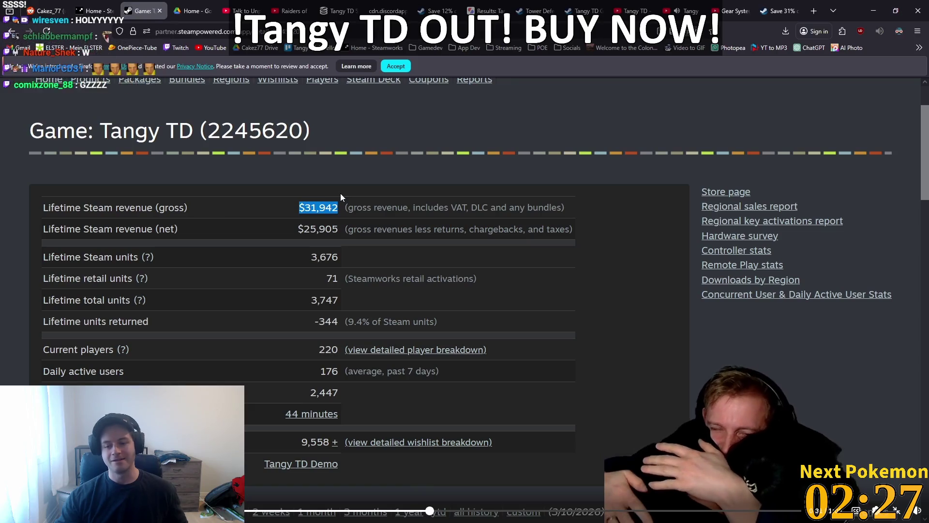
key(Escape)
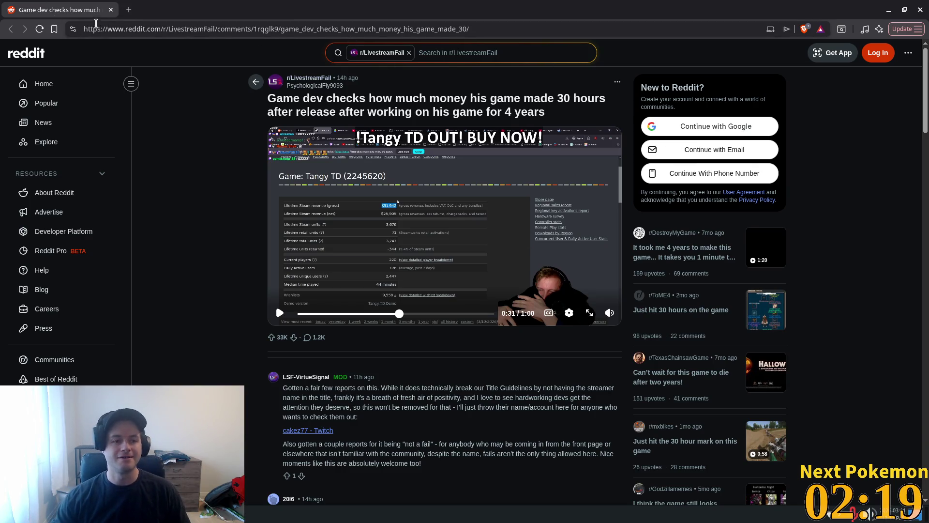
key(alt+Tab)
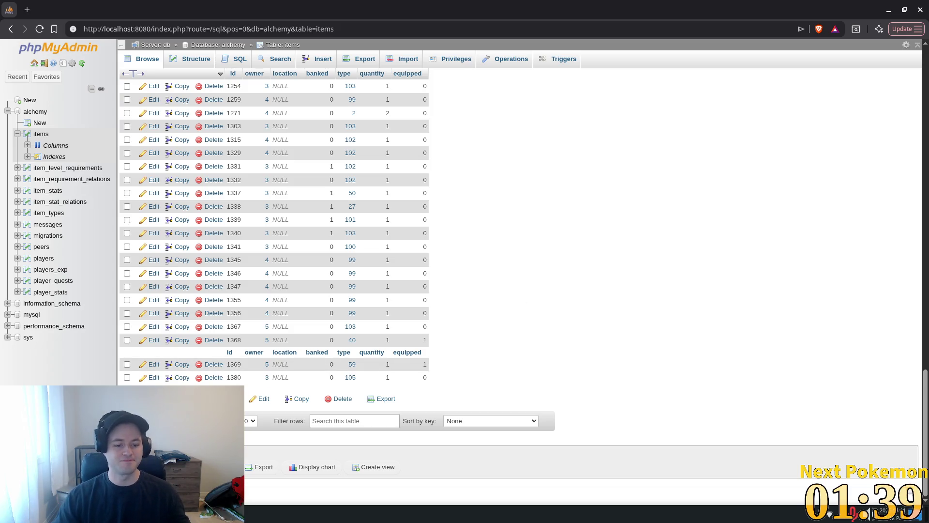
Step: Start Steam from the application launcher
key(super)
text(steam)
key(Return)
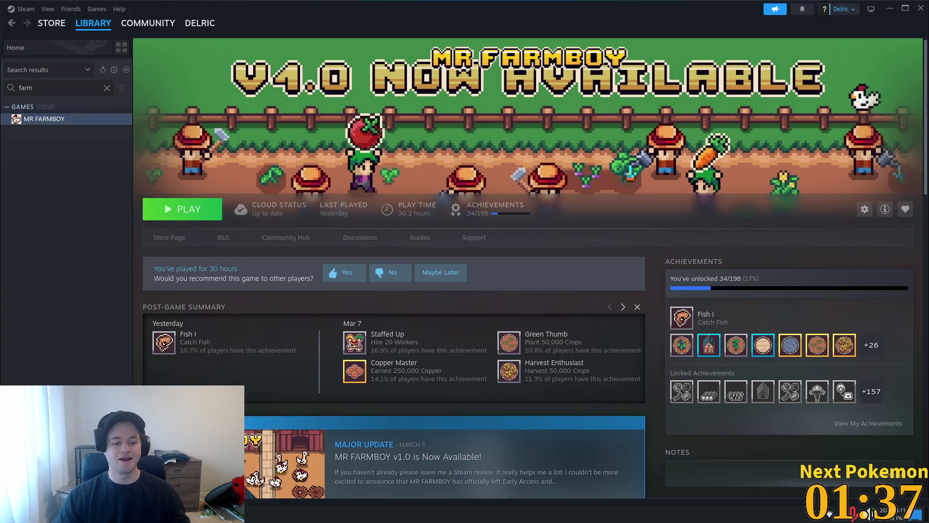
Step: Search the Steam store for 'tang' and open the Tangy TD page
click(51, 23)
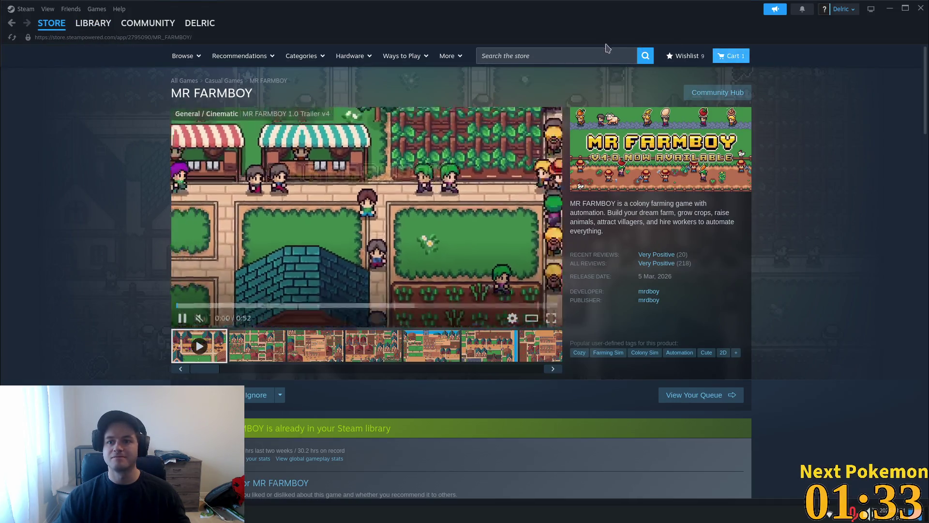
click(578, 55)
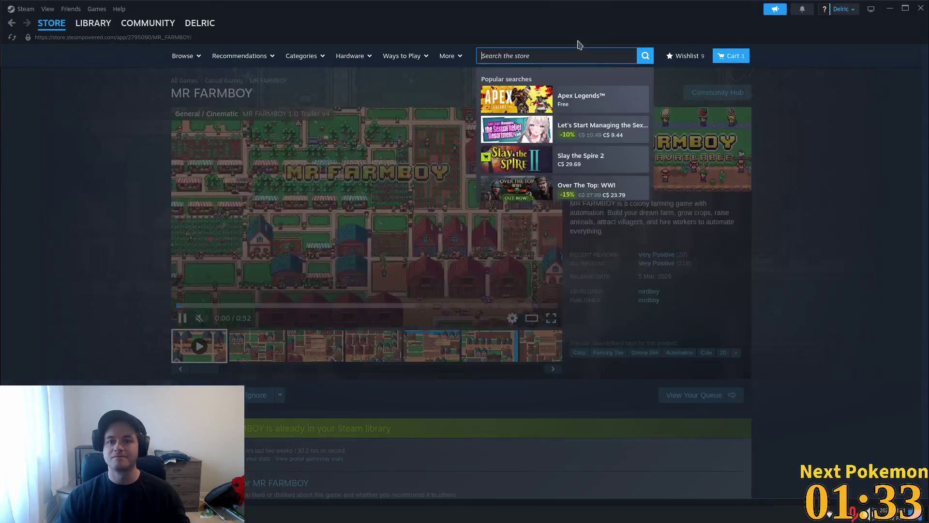
text(tan)
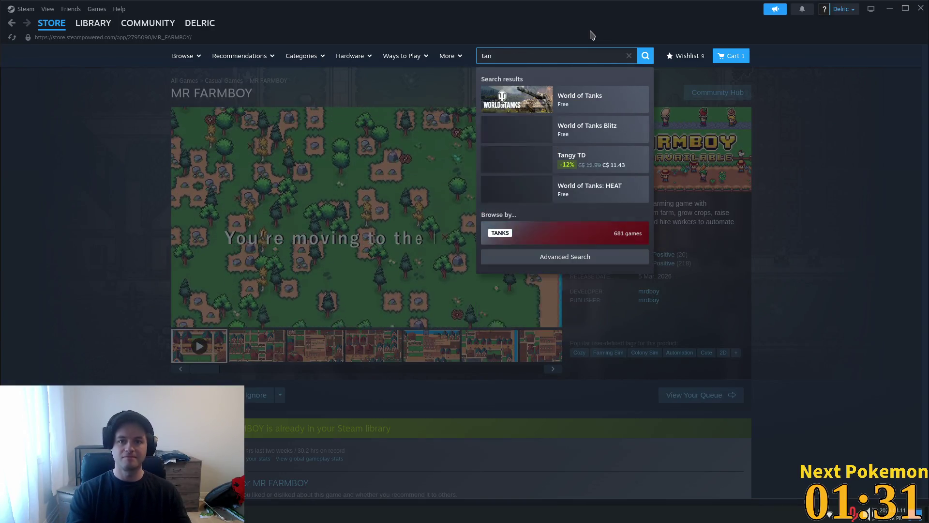
text(g)
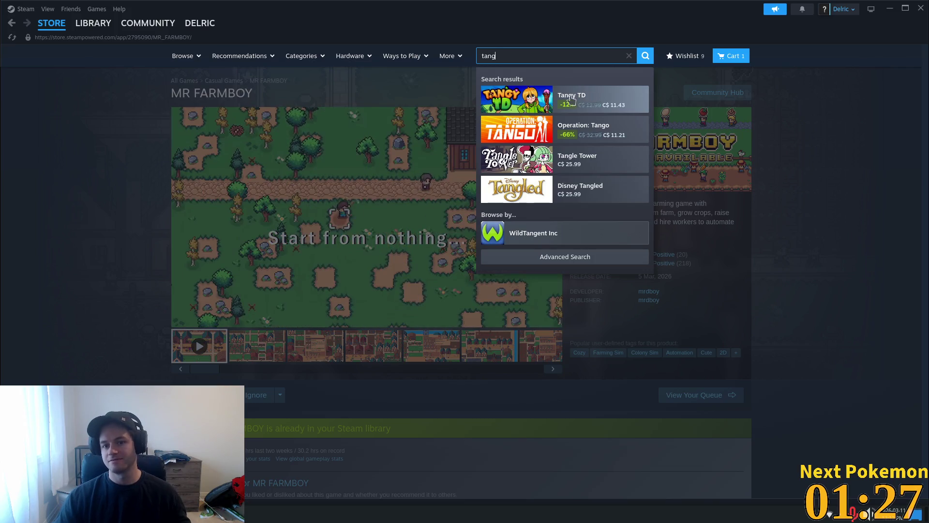
click(570, 99)
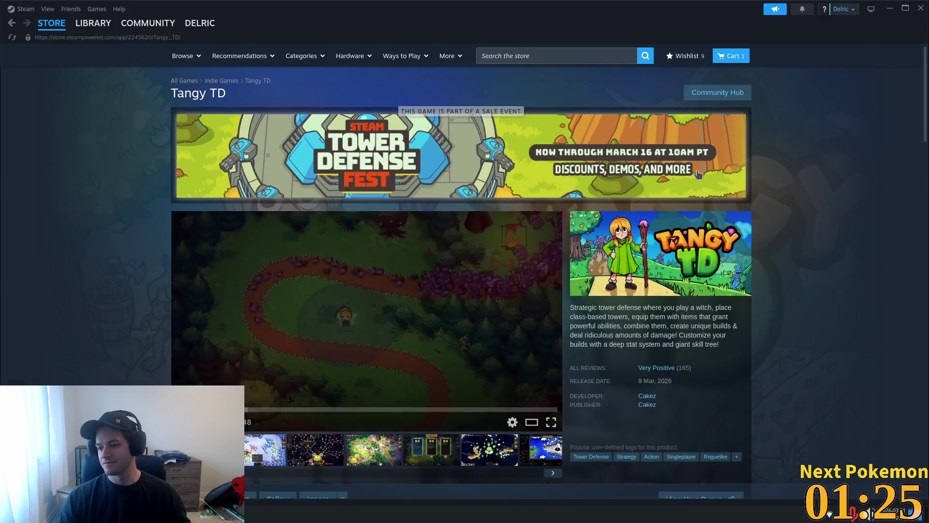
Step: Mute the Tangy TD trailer's sound on its store page while it plays
scroll(174, 360, down, 1)
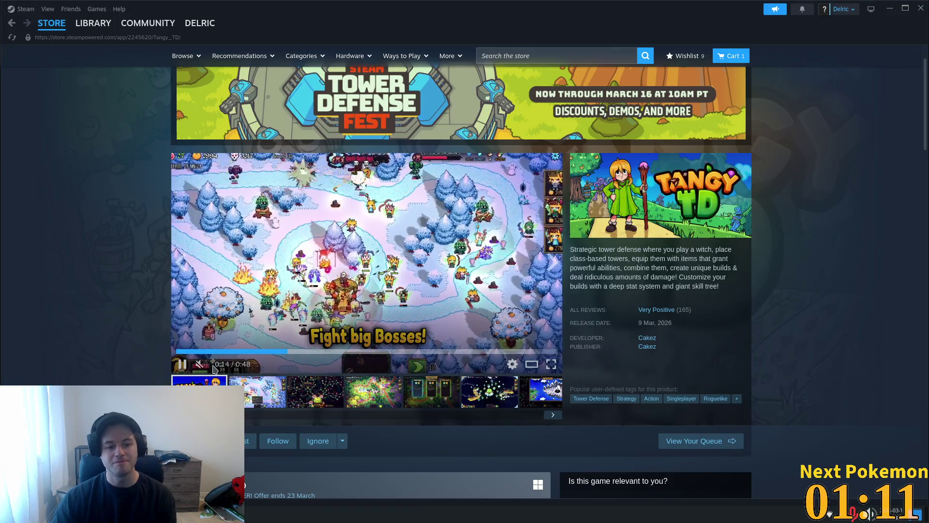
mouse_move(200, 367)
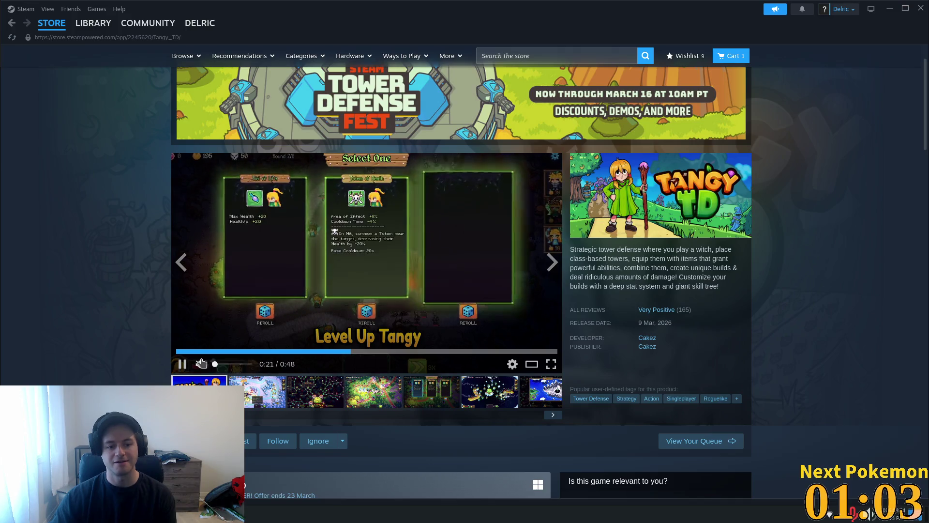
click(219, 364)
click(215, 364)
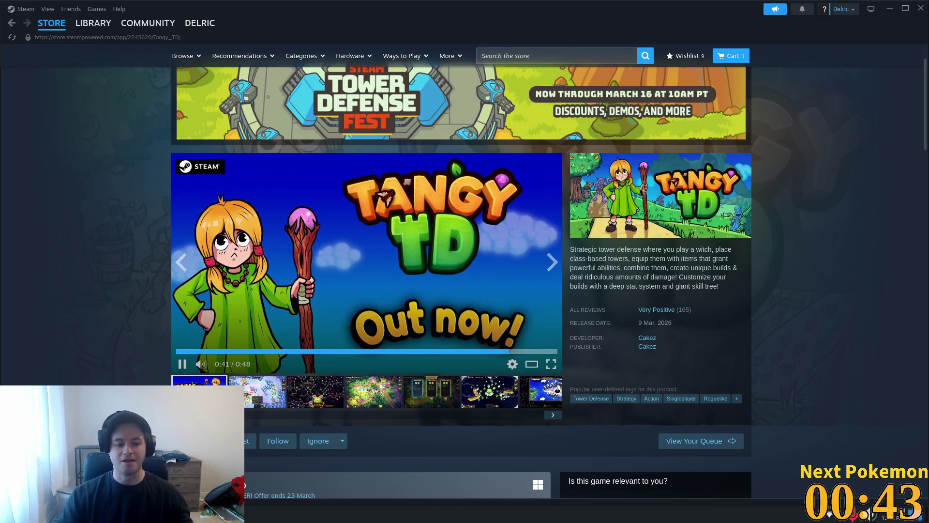
Step: Add a 'DIRT HOARS' line below Greenspan Holdings in the notes, then pause the Tangy TD trailer
key(alt+Tab)
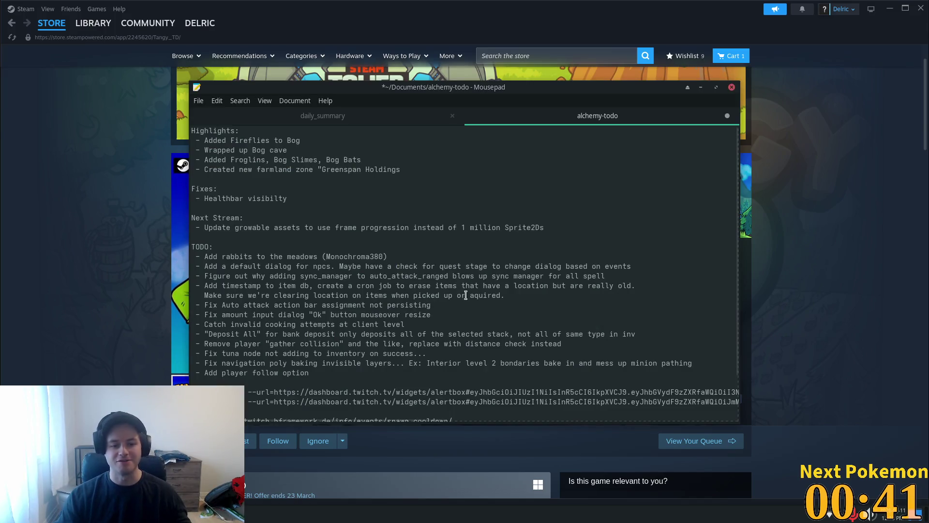
scroll(526, 311, down, 2)
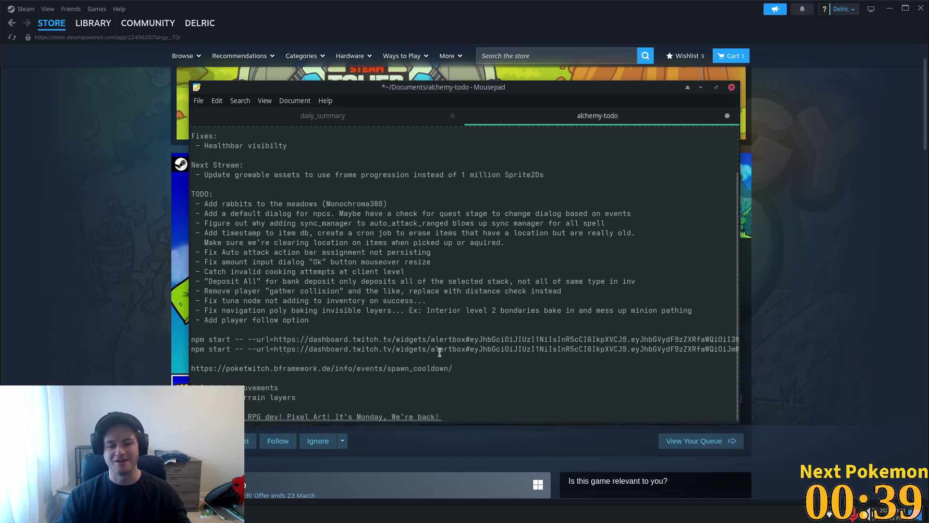
scroll(331, 144, up, 2)
click(401, 169)
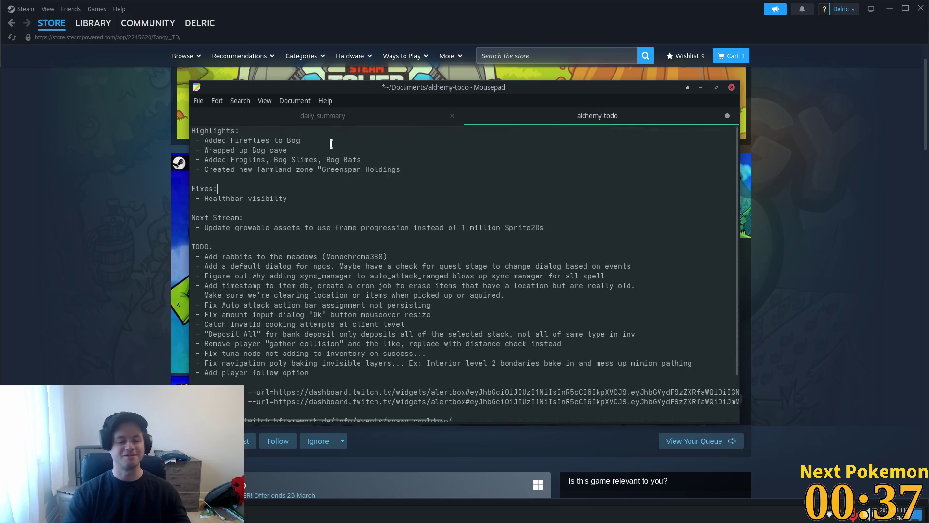
key(Return)
key(Return)
key(Return)
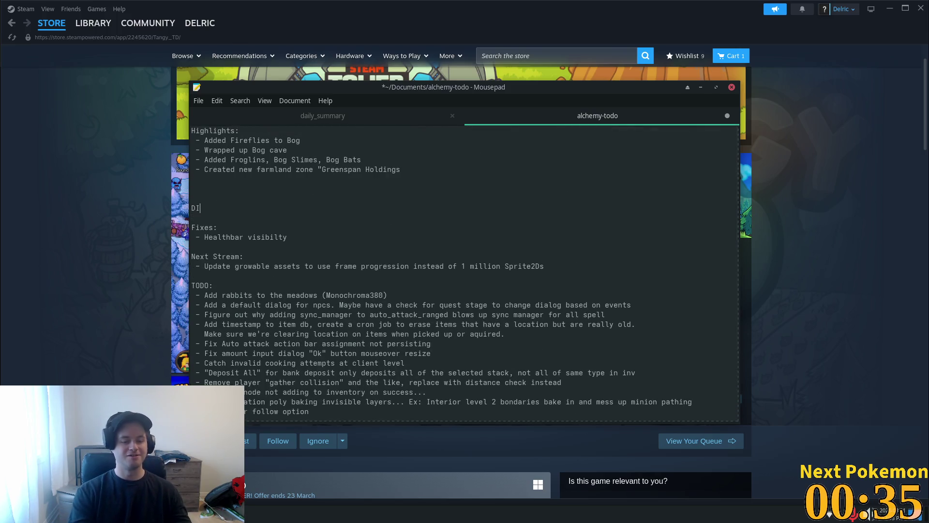
text(DIRT HOARS)
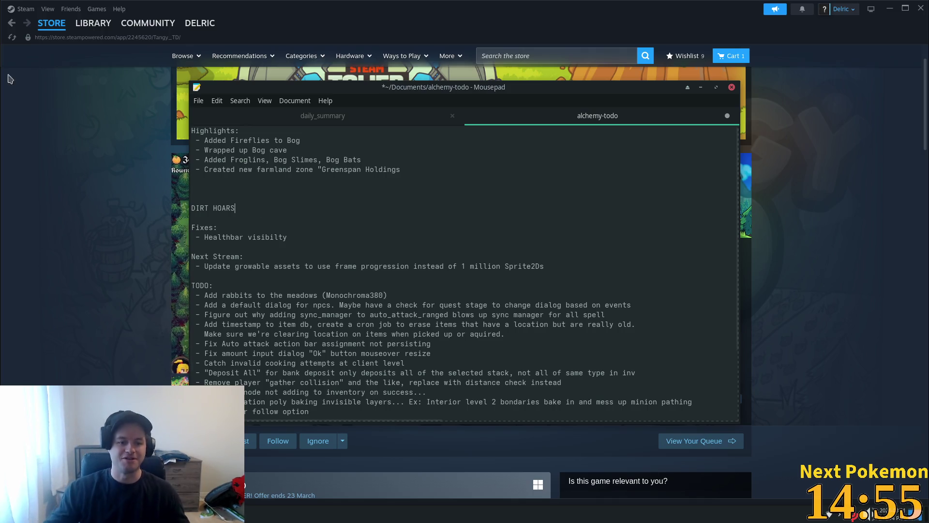
key(alt+Tab)
key(space)
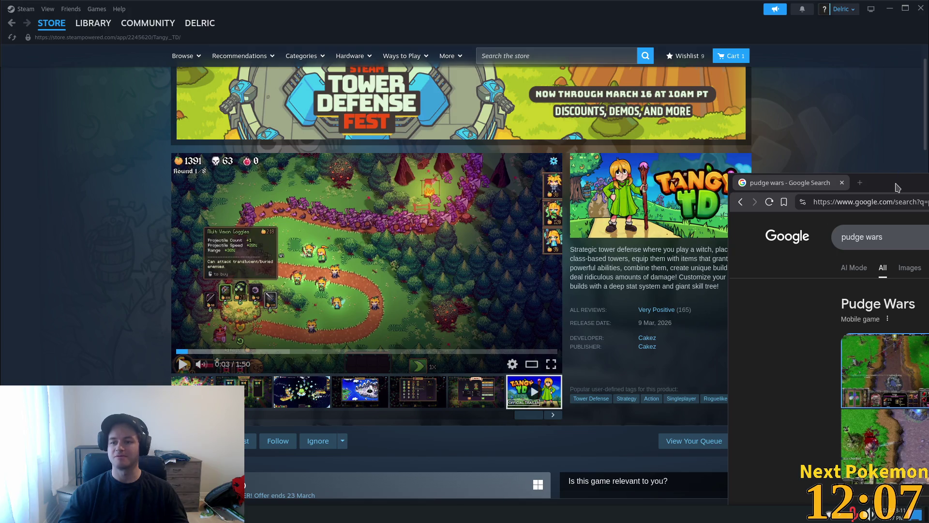
double_click(897, 188)
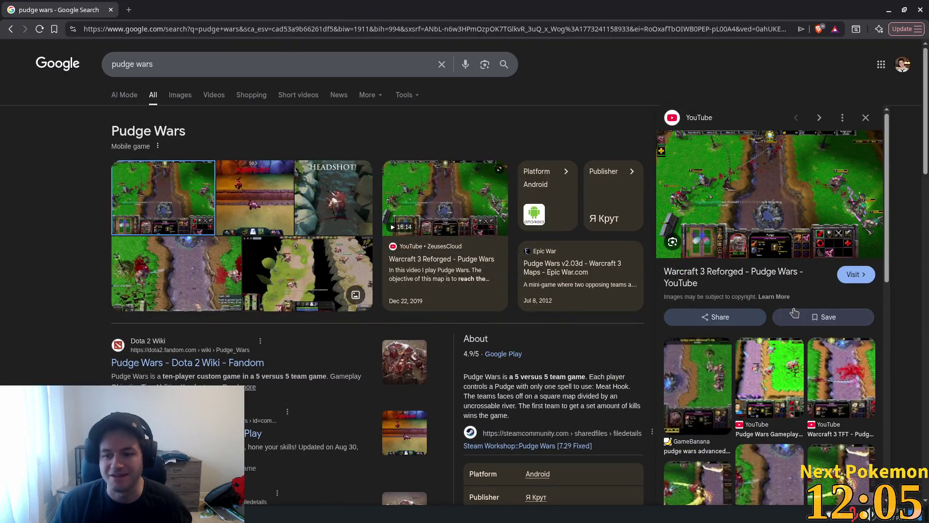
click(171, 97)
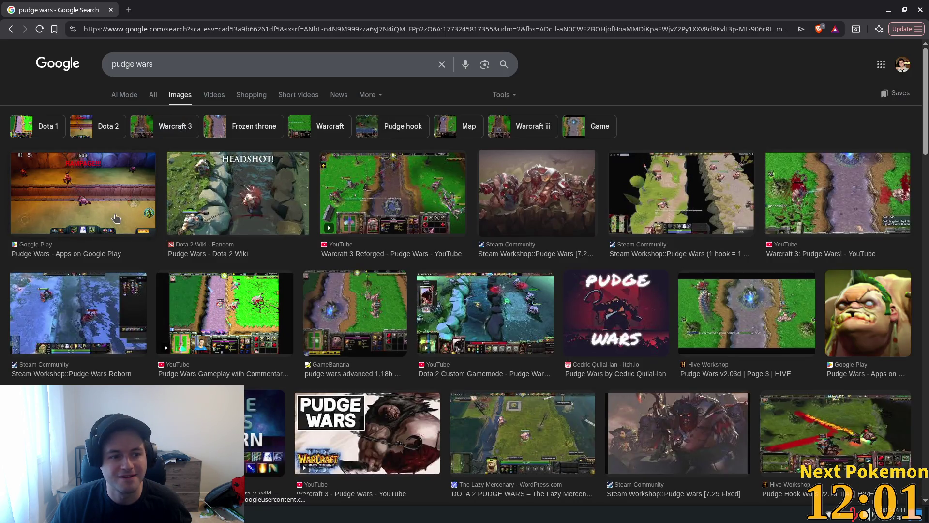
click(414, 183)
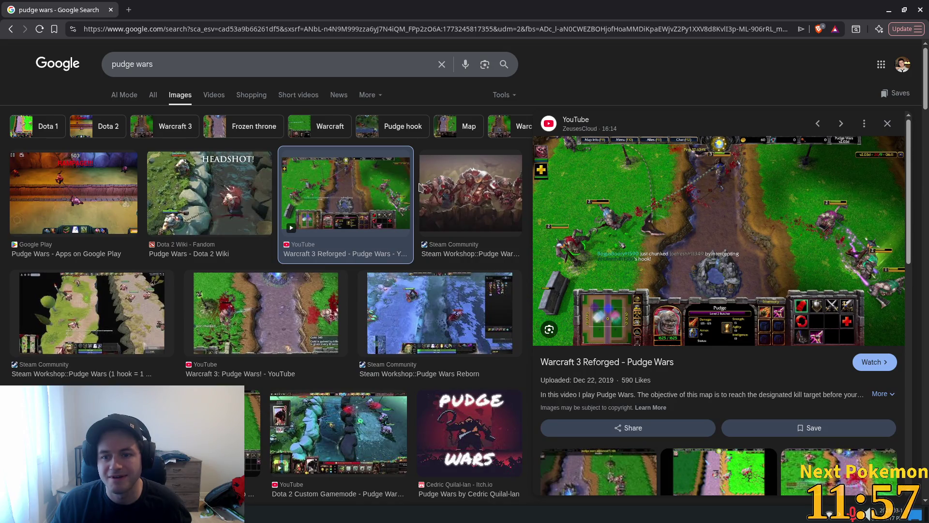
scroll(461, 336, down, 2)
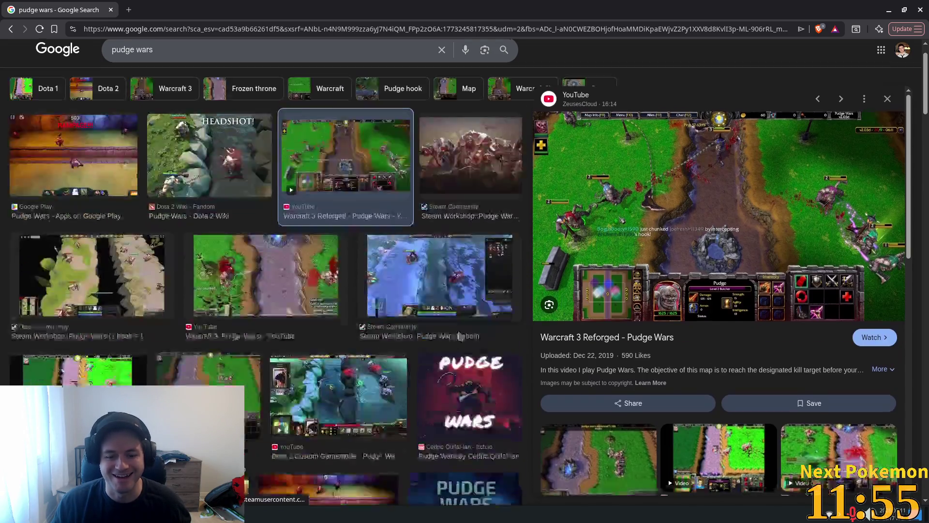
scroll(460, 336, down, 3)
scroll(331, 333, down, 2)
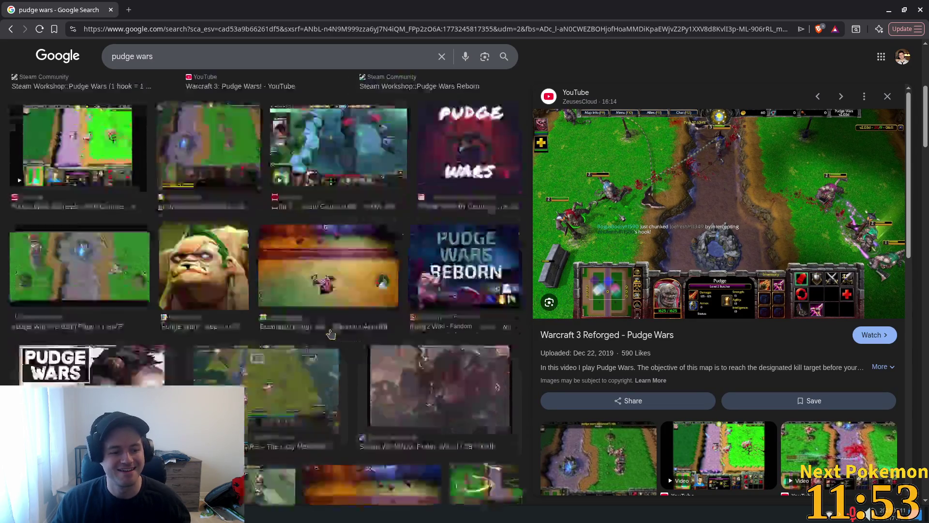
scroll(331, 333, down, 3)
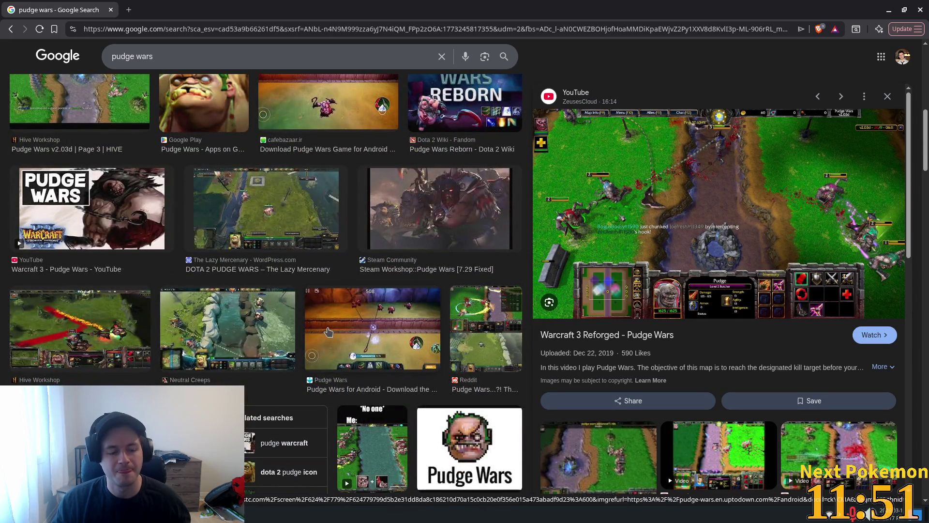
scroll(353, 328, down, 5)
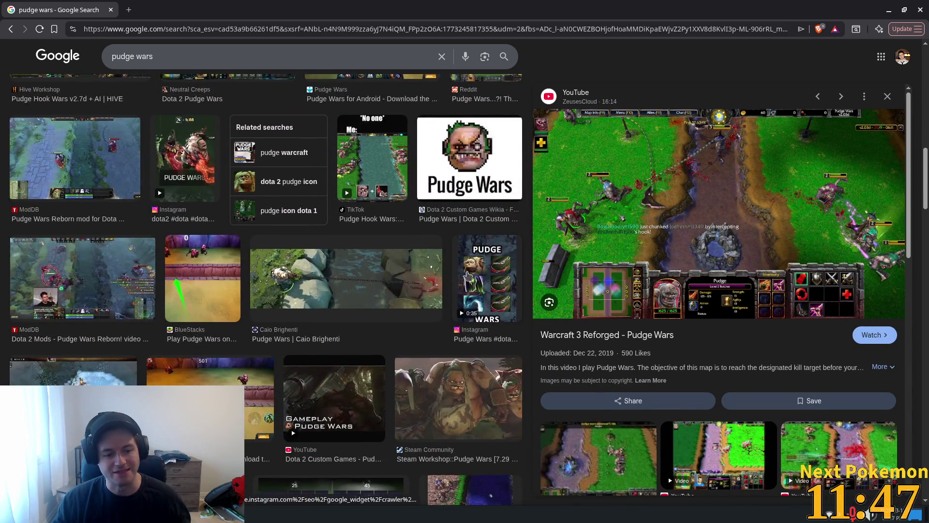
scroll(467, 275, down, 5)
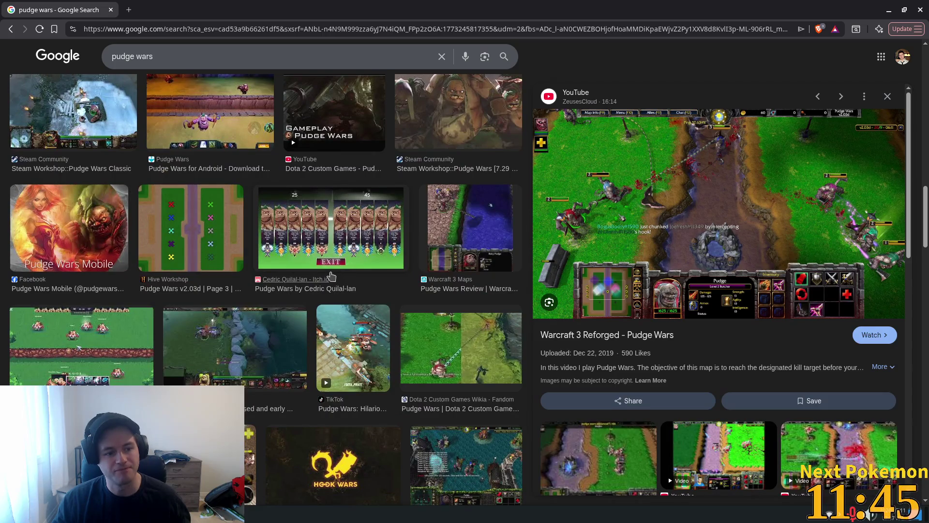
scroll(252, 245, up, 9)
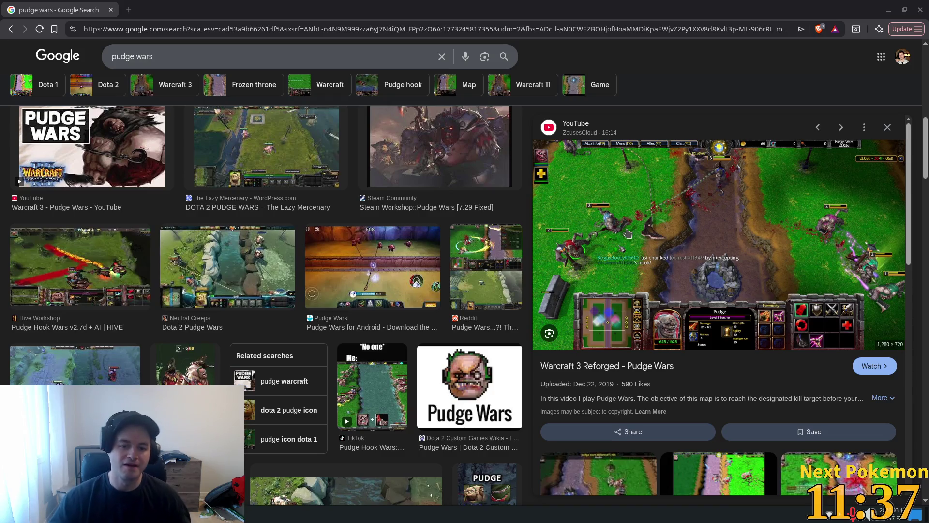
scroll(300, 262, up, 3)
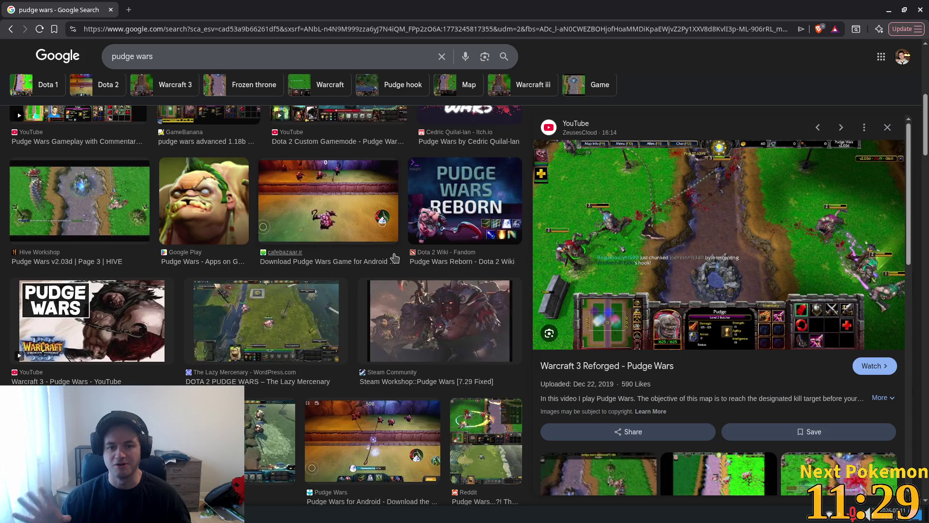
scroll(244, 282, up, 3)
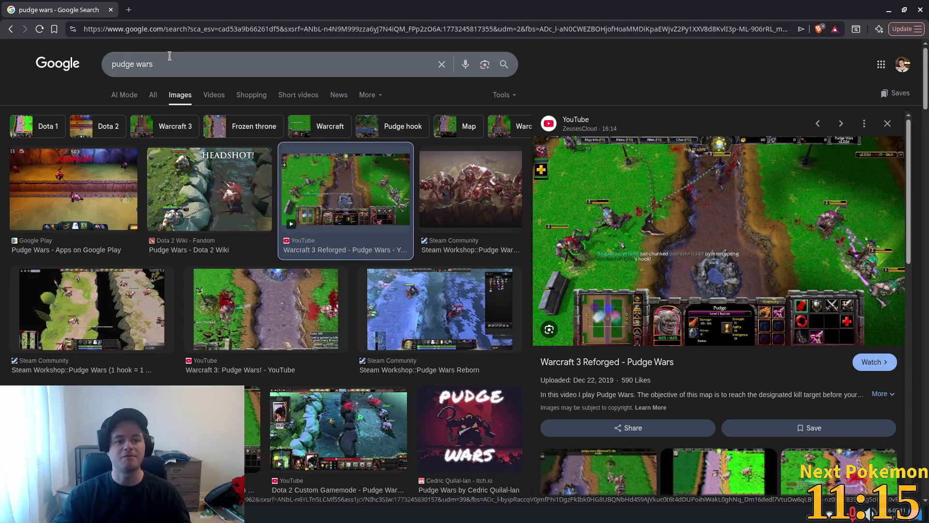
Step: Replace the Google query with 'warcraft 3 castle fight' and run the image search
double_click(162, 70)
triple_click(172, 63)
text(wa)
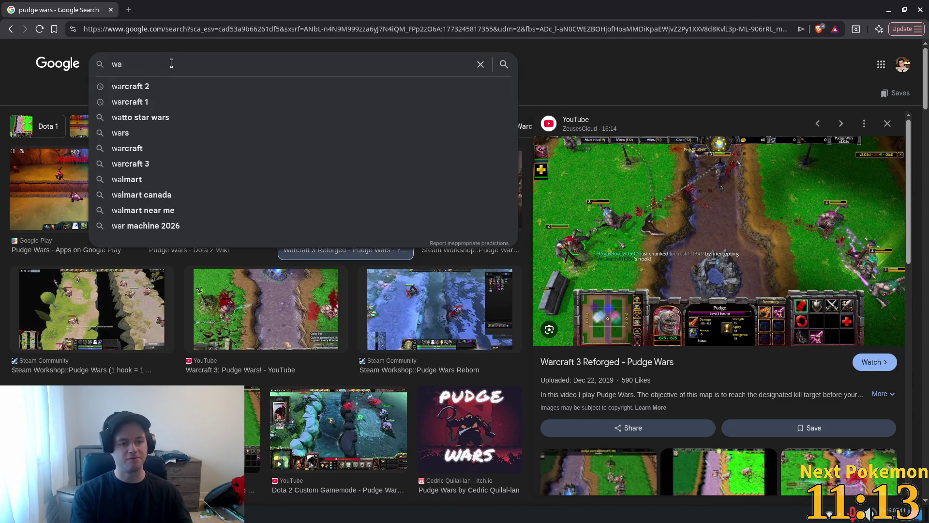
text(raft 3 c)
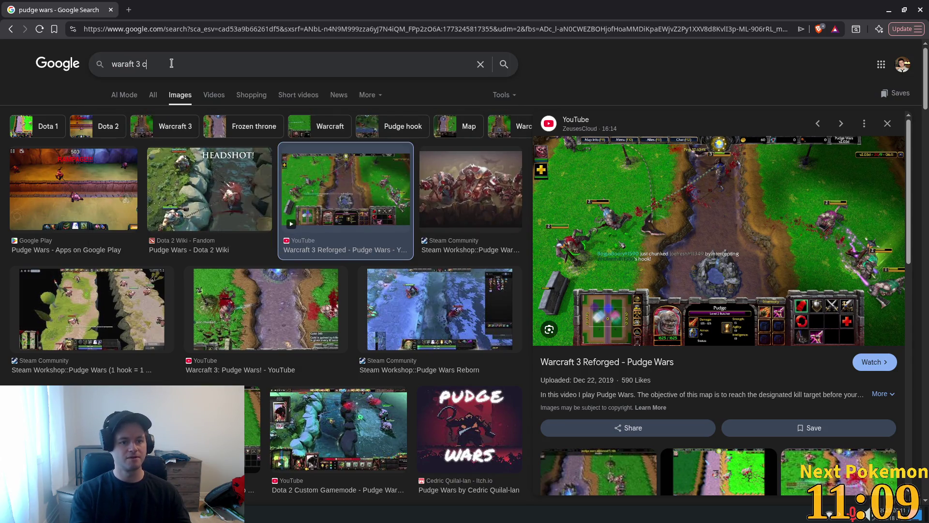
key(BackSpace)
key(BackSpace)
key(BackSpace)
key(BackSpace)
key(BackSpace)
key(BackSpace)
key(BackSpace)
text(craf)
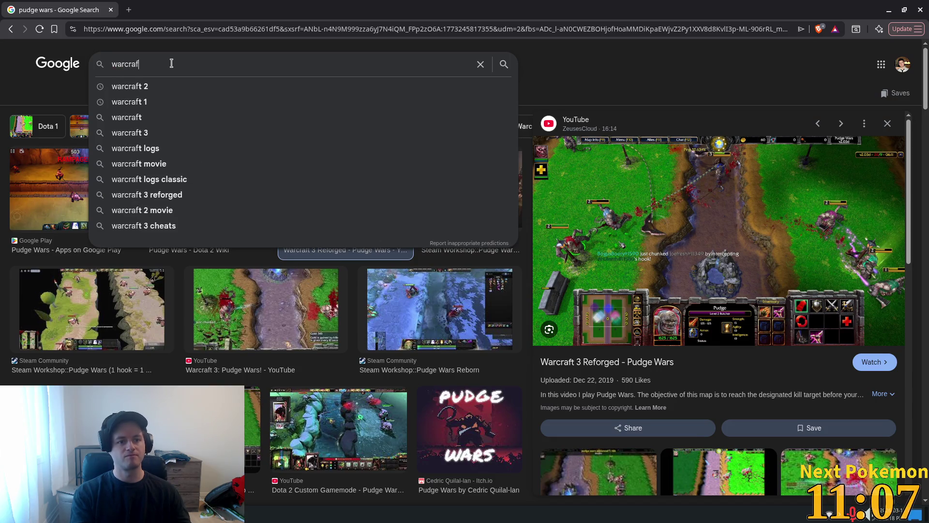
text(t 3 castle fight)
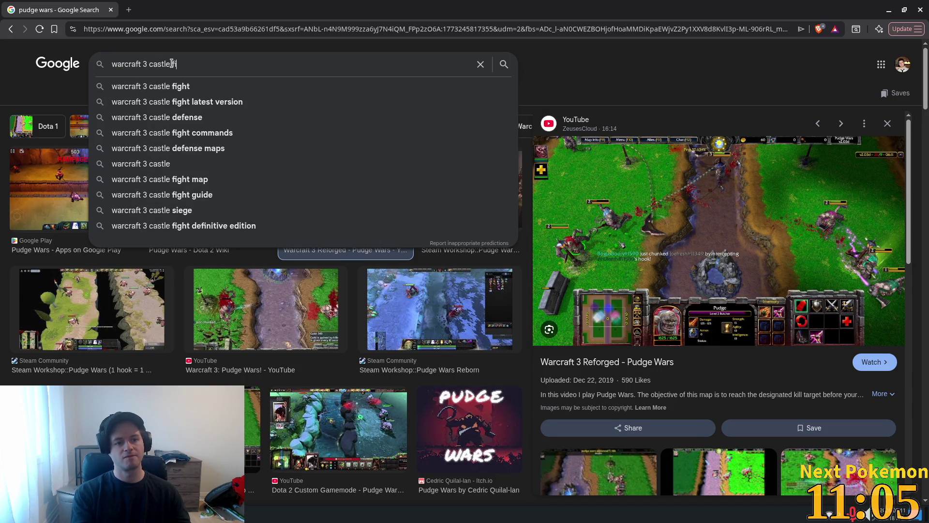
key(Return)
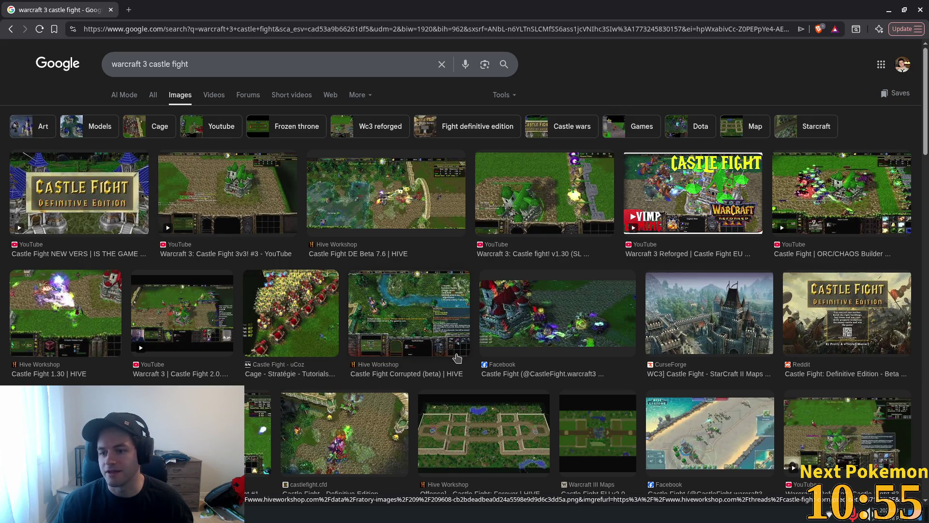
Step: Browse the castle fight image results, then close the search browser window
scroll(451, 358, down, 2)
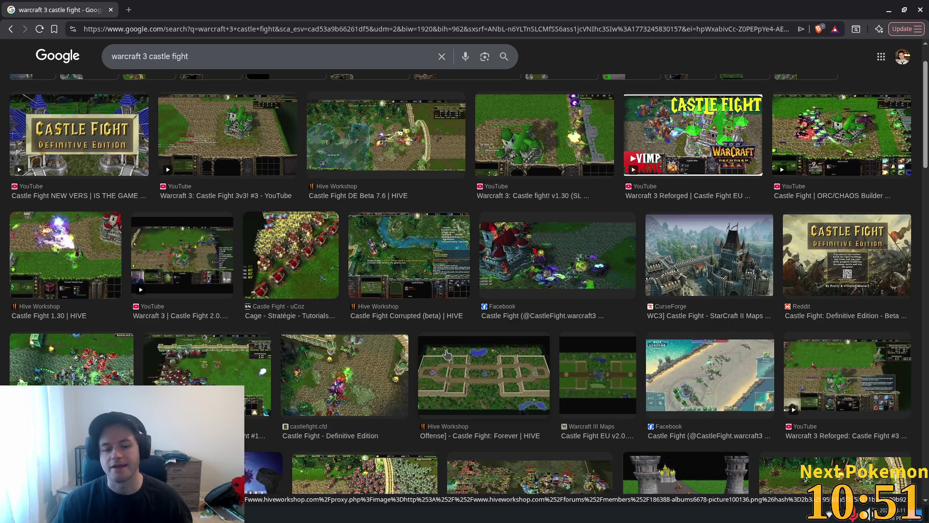
scroll(449, 361, down, 2)
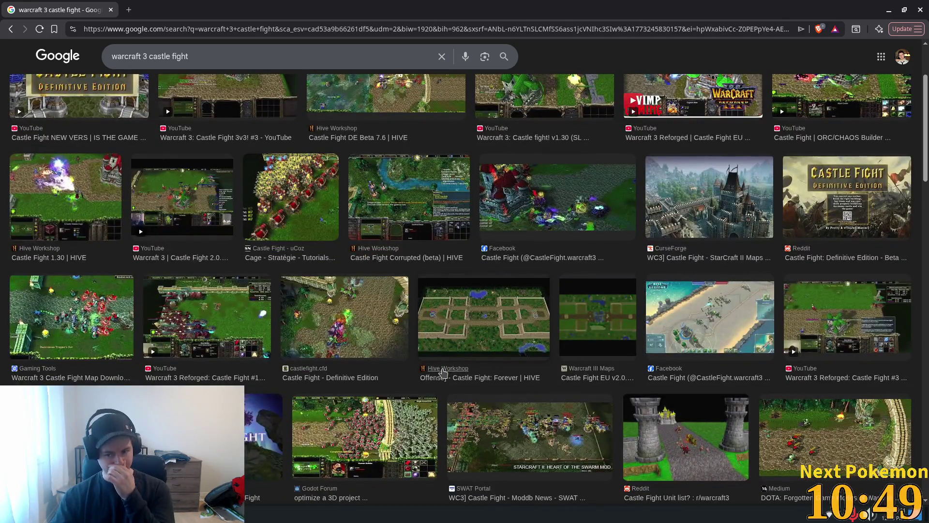
scroll(444, 369, down, 5)
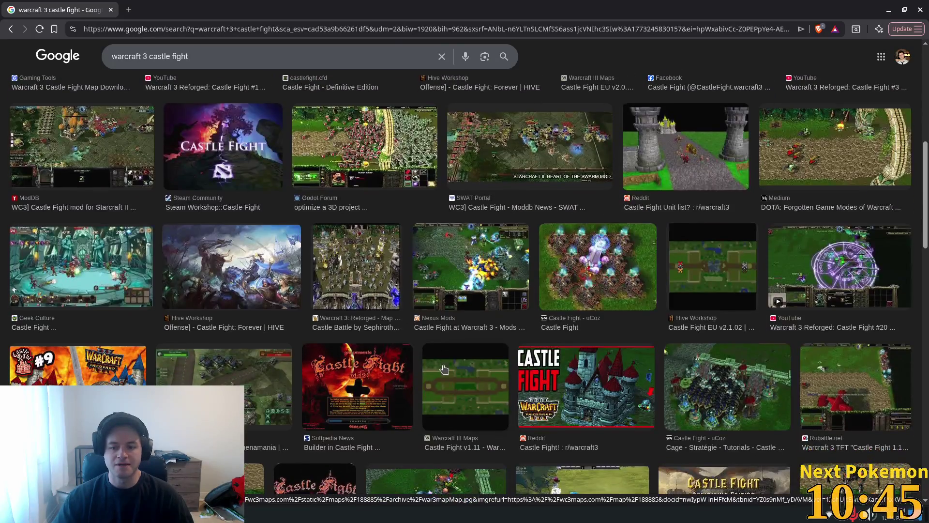
scroll(445, 369, down, 3)
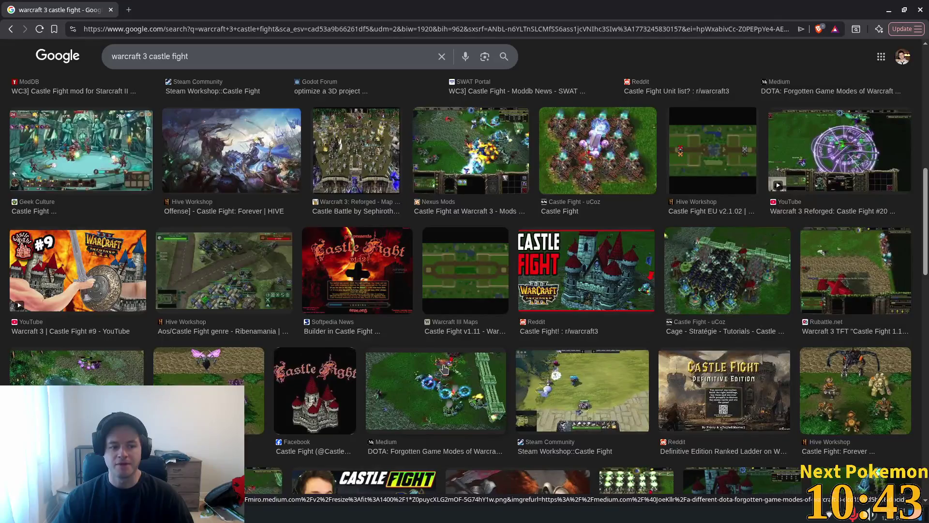
scroll(443, 369, down, 5)
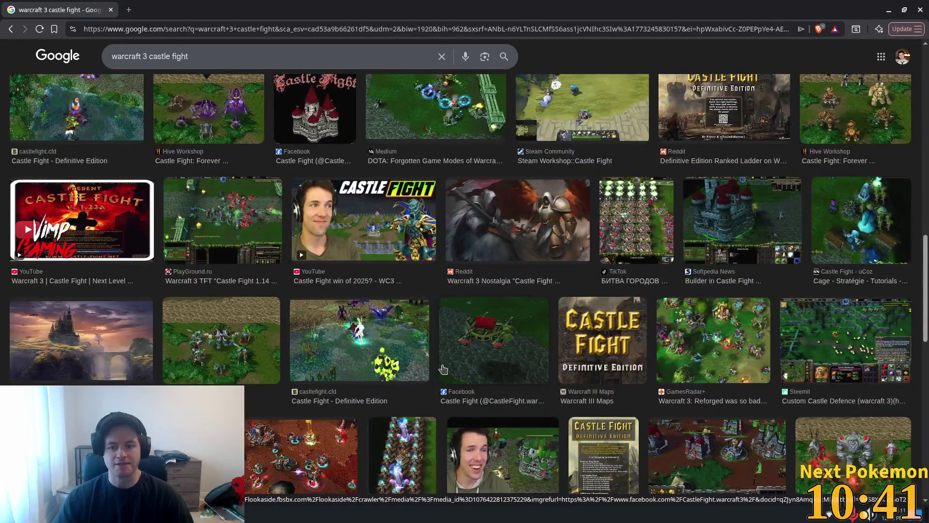
scroll(443, 369, down, 2)
scroll(443, 369, down, 2)
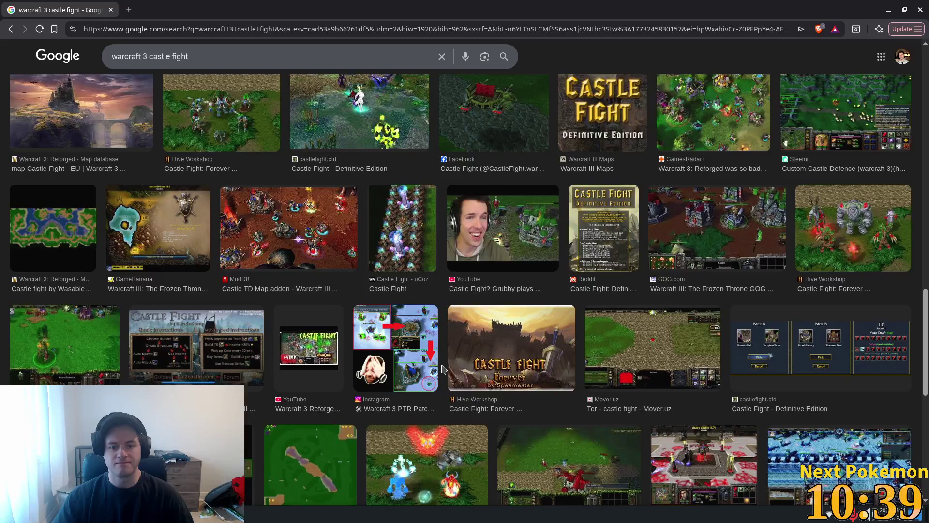
scroll(419, 375, up, 5)
scroll(419, 375, up, 10)
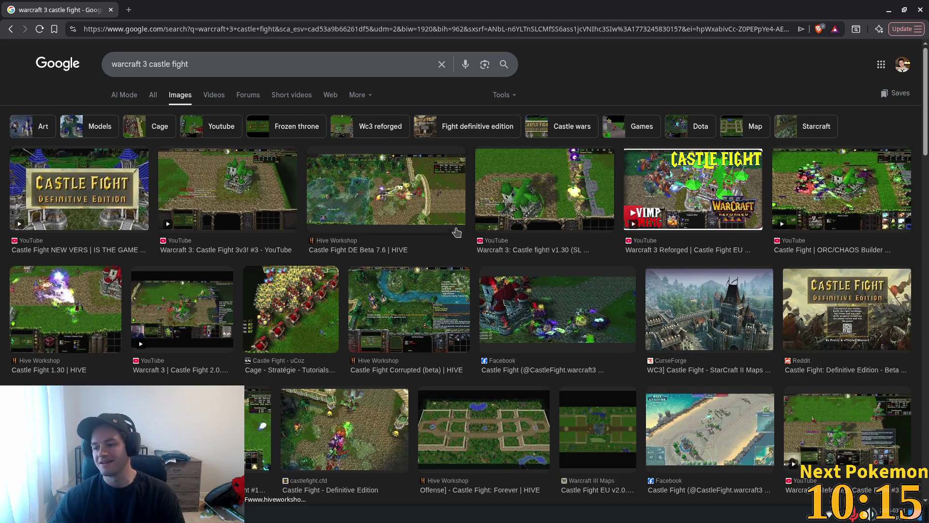
click(110, 9)
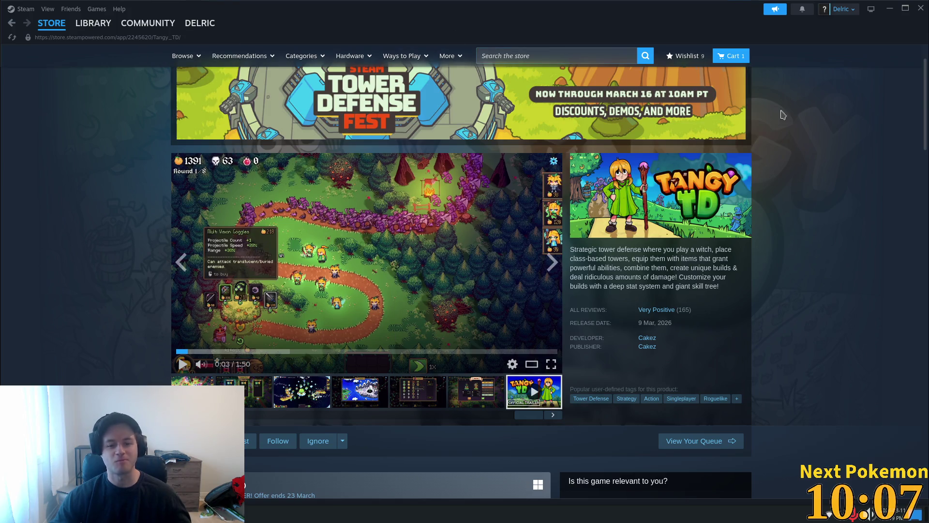
Step: Close the Steam Tangy TD window and bring the phpMyAdmin items table to the front
click(920, 10)
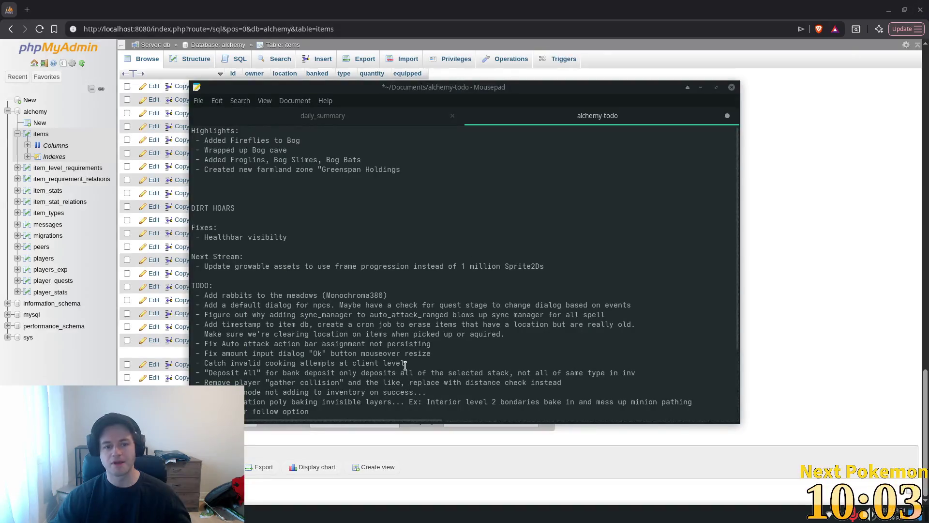
click(756, 254)
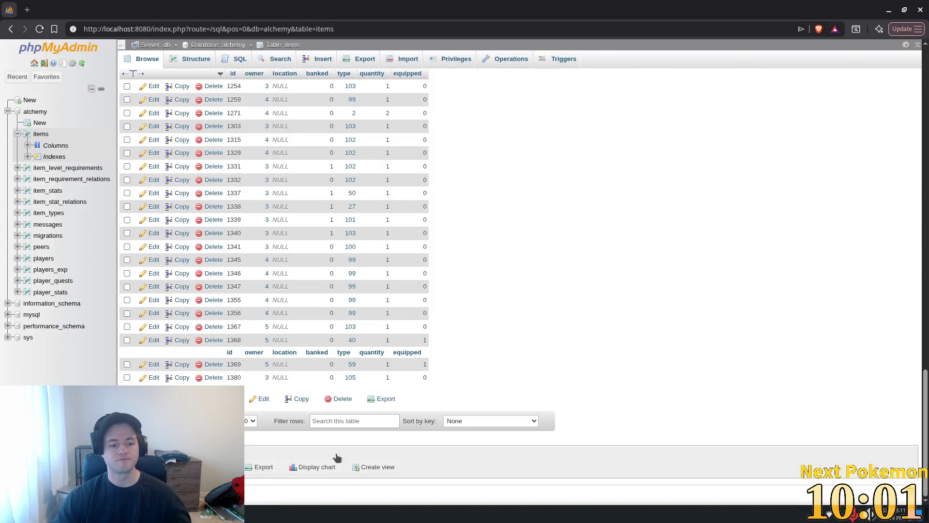
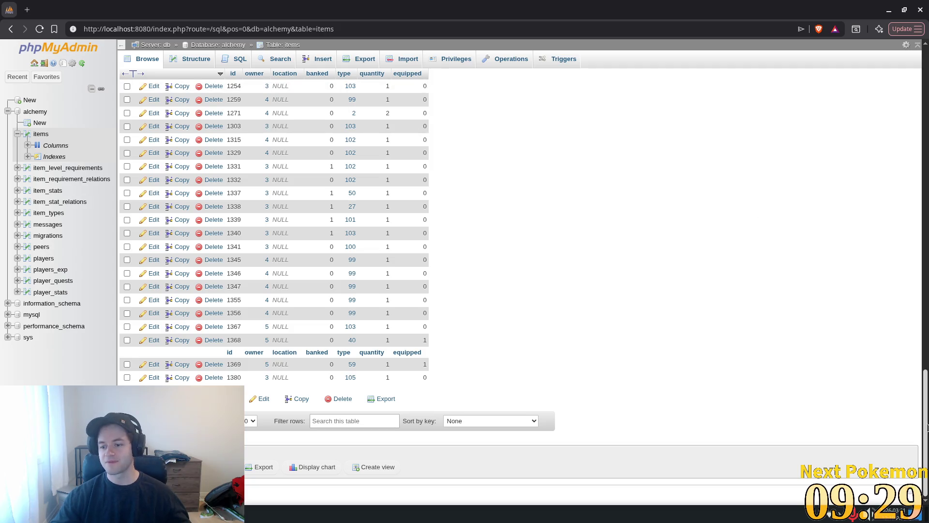
Step: Refresh the alchemy items table rows in phpMyAdmin, then return to the Godot editor
mouse_move(925, 424)
mouse_down()
mouse_move(925, 92)
mouse_move(924, 431)
mouse_up()
click(331, 122)
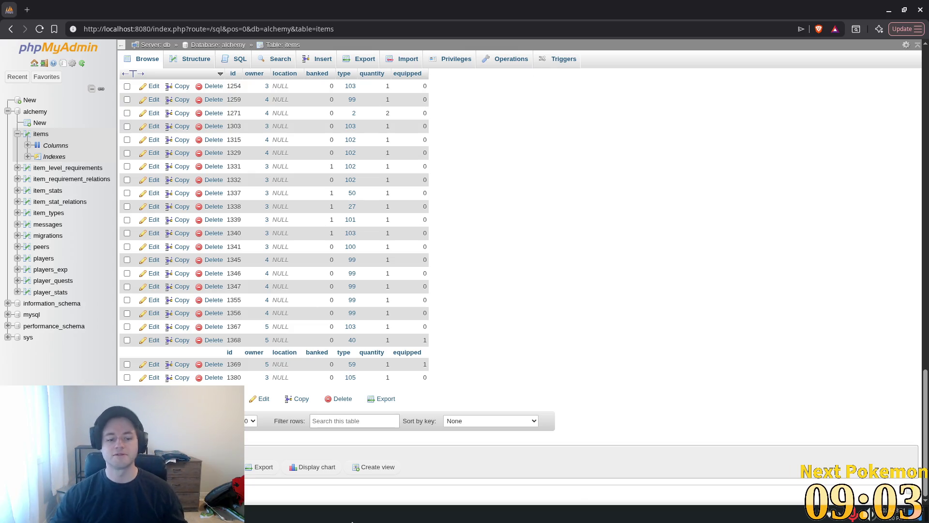
key(alt+Tab)
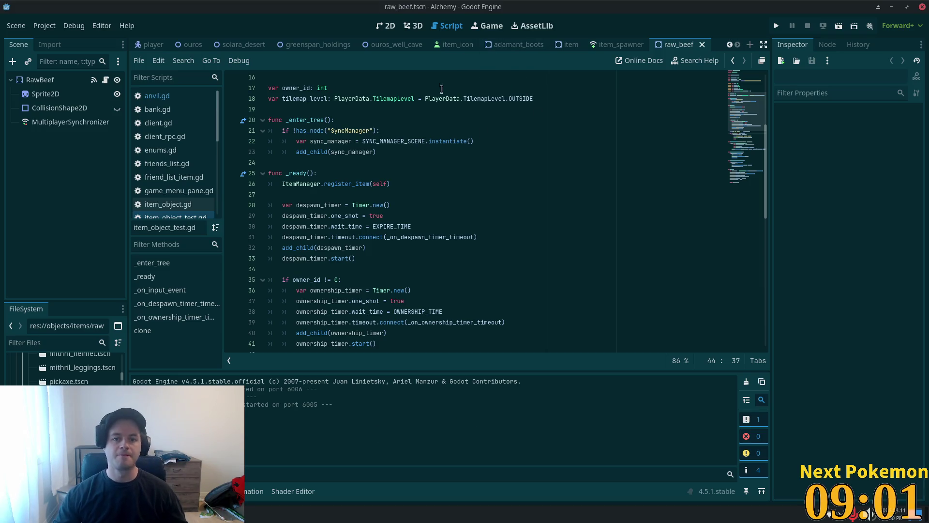
Step: Run the Alchemy game in debug and arrange its two game windows side by side
click(869, 174)
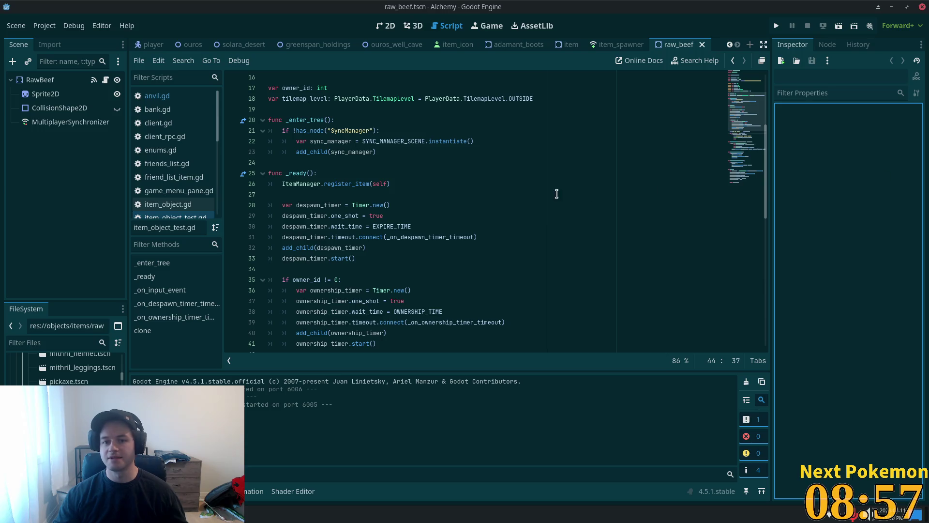
click(776, 26)
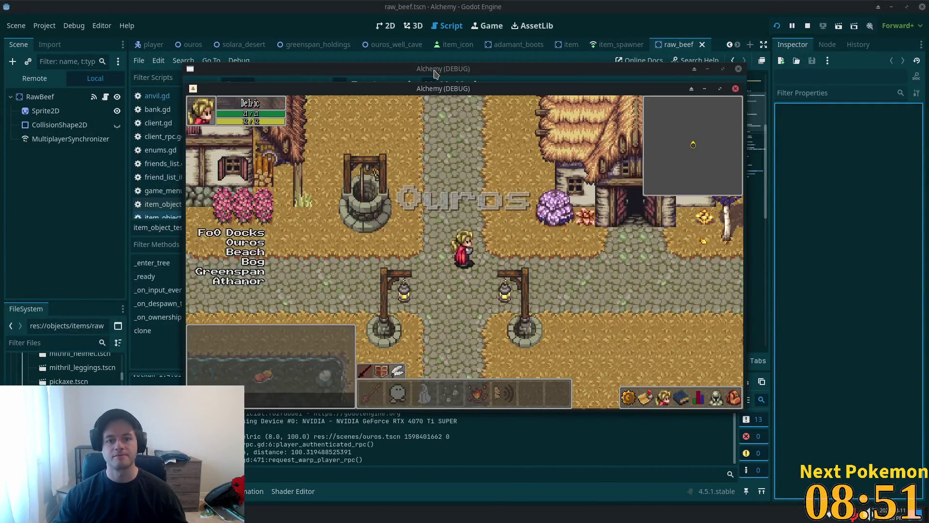
mouse_move(468, 85)
mouse_down()
mouse_move(327, 122)
mouse_move(437, 92)
mouse_move(374, 122)
mouse_up()
drag(375, 88, 496, 121)
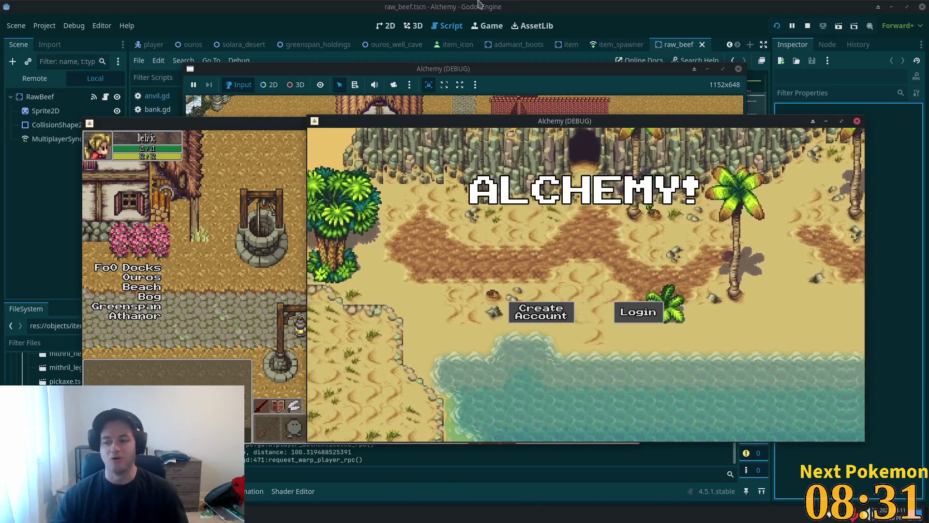
Step: Browse the character's inventory, equipment and Cloth Pants options while walking through town
click(300, 296)
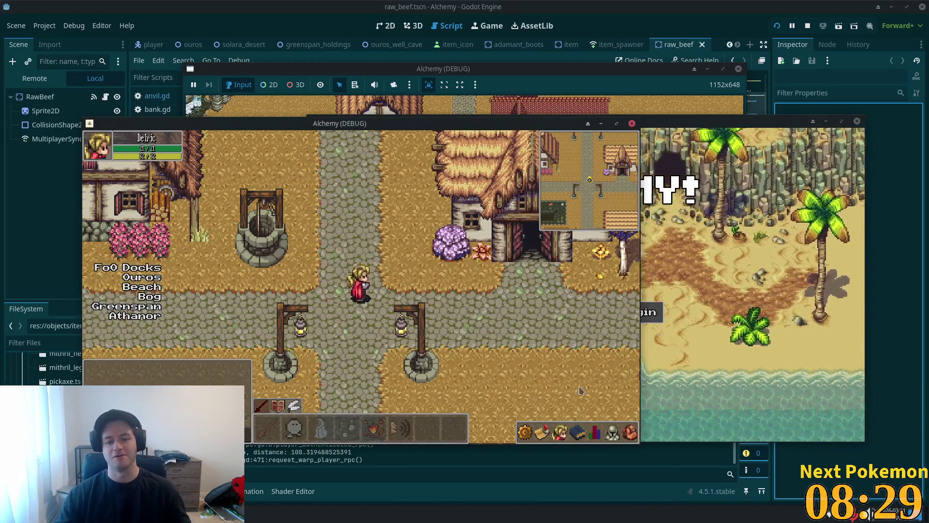
click(629, 433)
click(612, 432)
key(s)
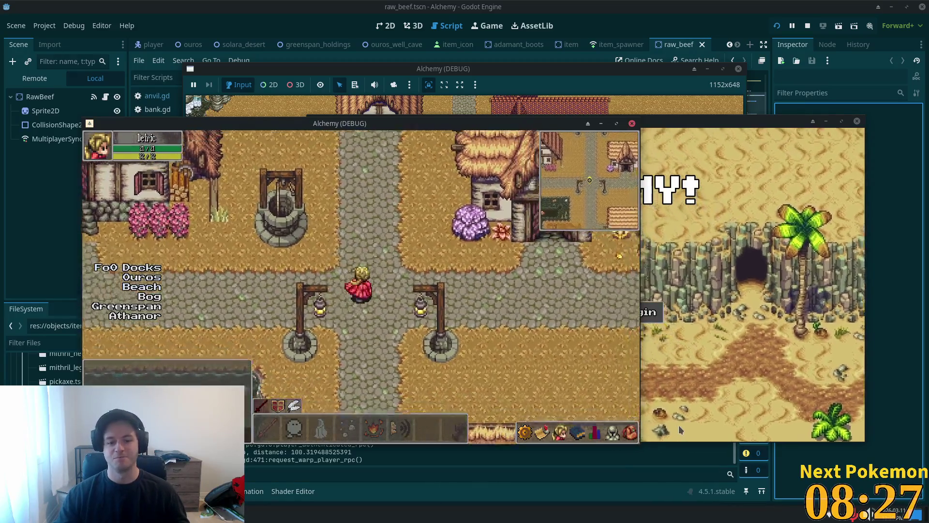
click(629, 432)
click(612, 432)
click(630, 432)
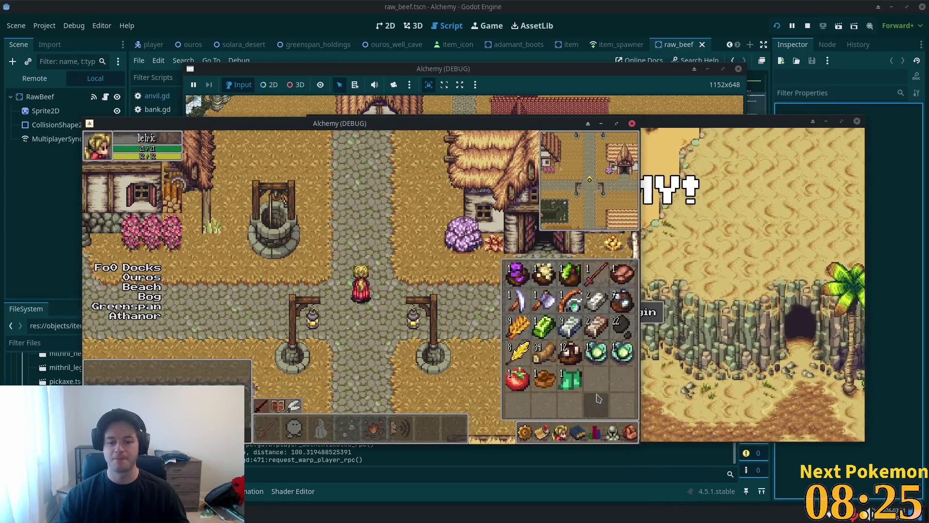
click(576, 383)
click(582, 385)
key(a)
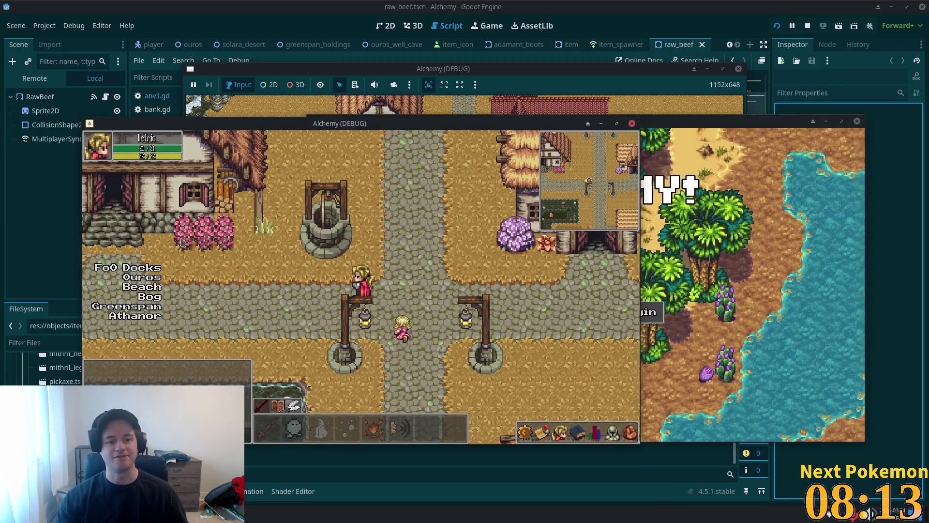
click(33, 233)
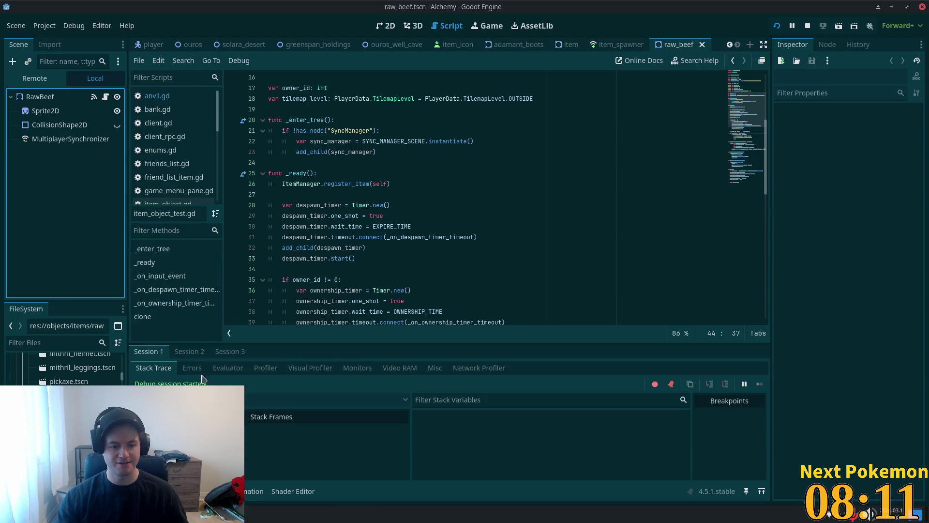
Step: Show the Remote scene tree for Session 2 and expand Main > Ouros
click(49, 78)
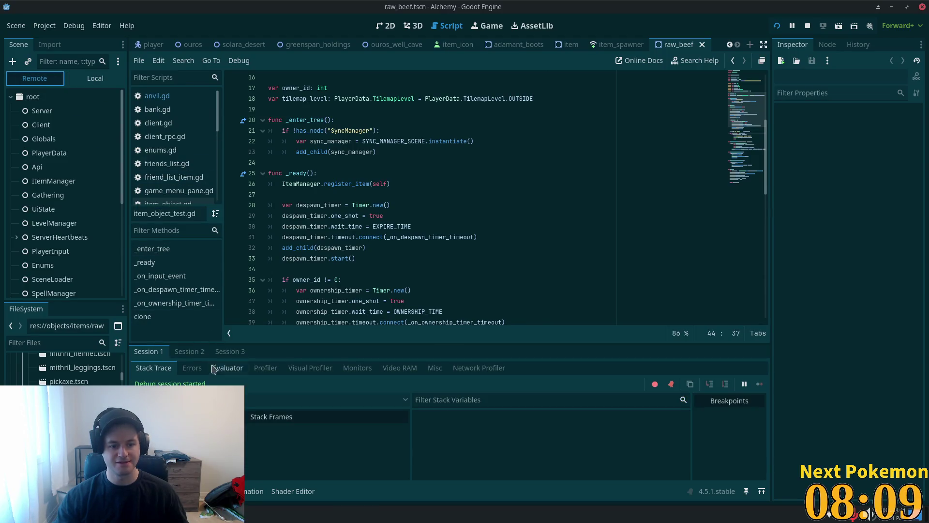
click(190, 353)
scroll(77, 285, down, 5)
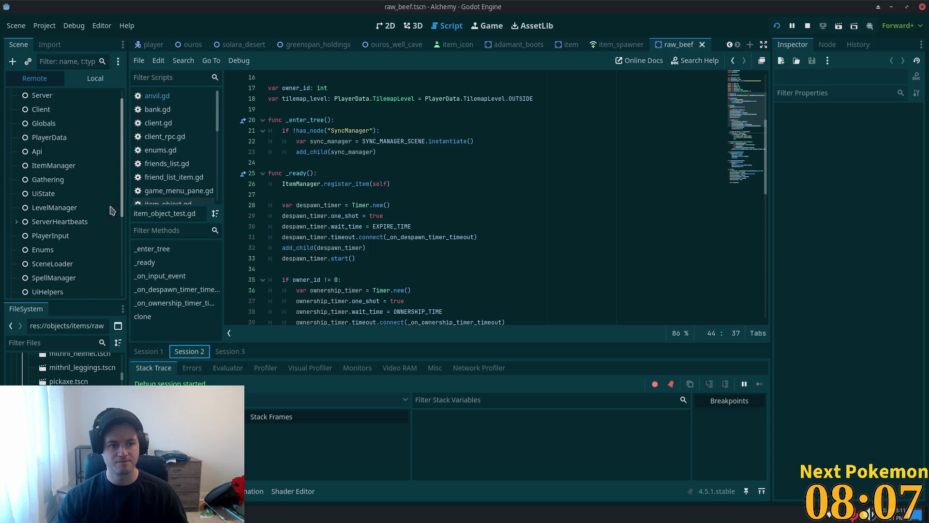
click(17, 289)
scroll(43, 276, down, 2)
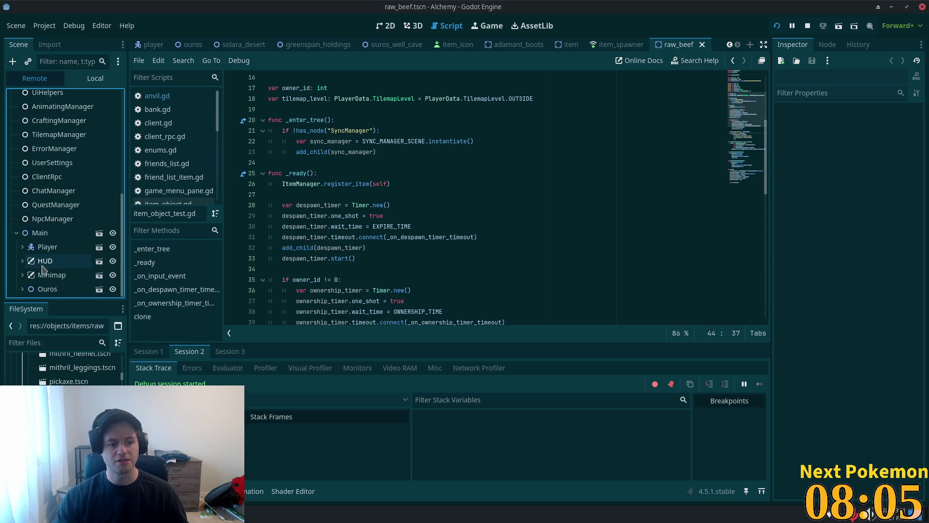
click(23, 289)
scroll(97, 204, down, 1)
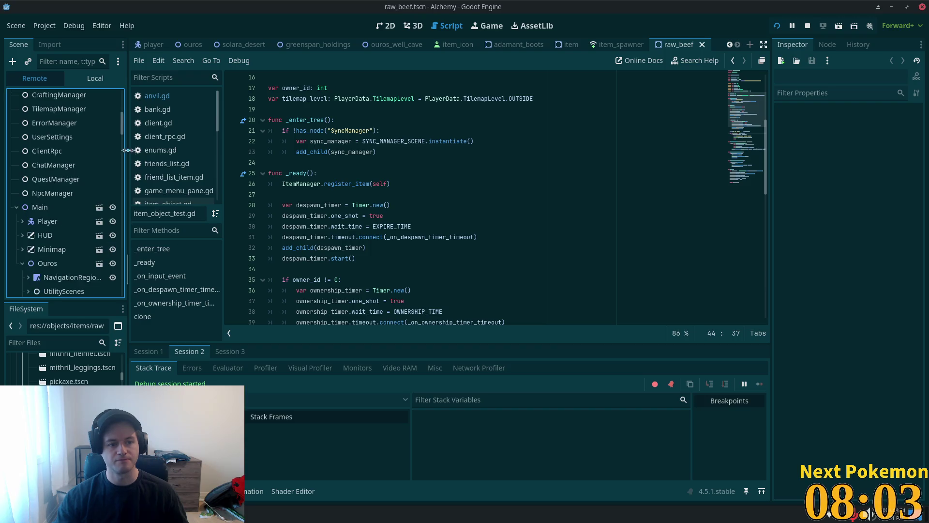
drag(121, 132, 133, 321)
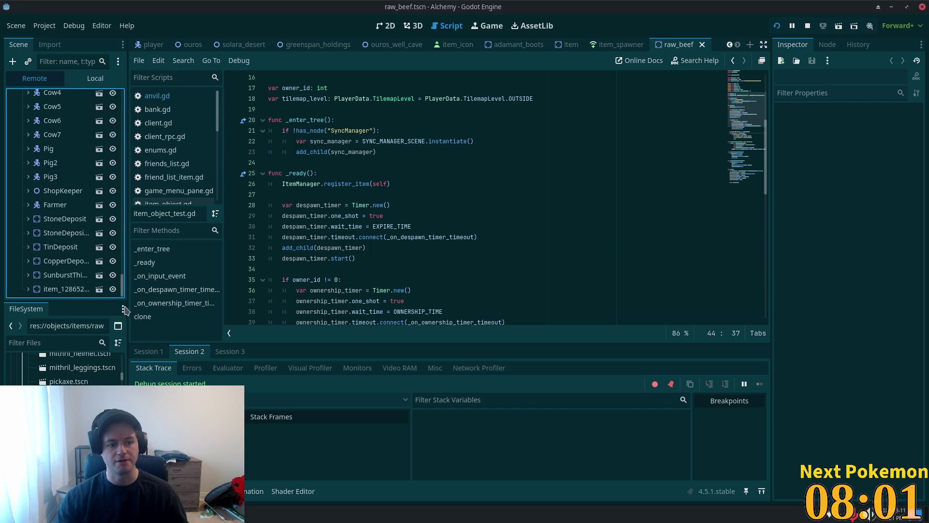
Step: Inspect the dropped item node (dB ID 1380, type 105), its Sprite2D and 60-second despawn Timer
click(66, 289)
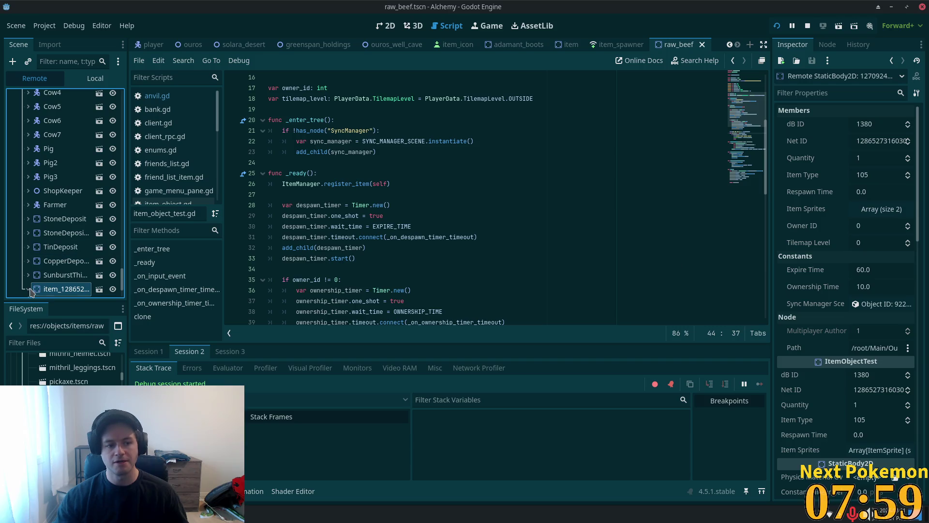
scroll(84, 235, down, 3)
click(68, 234)
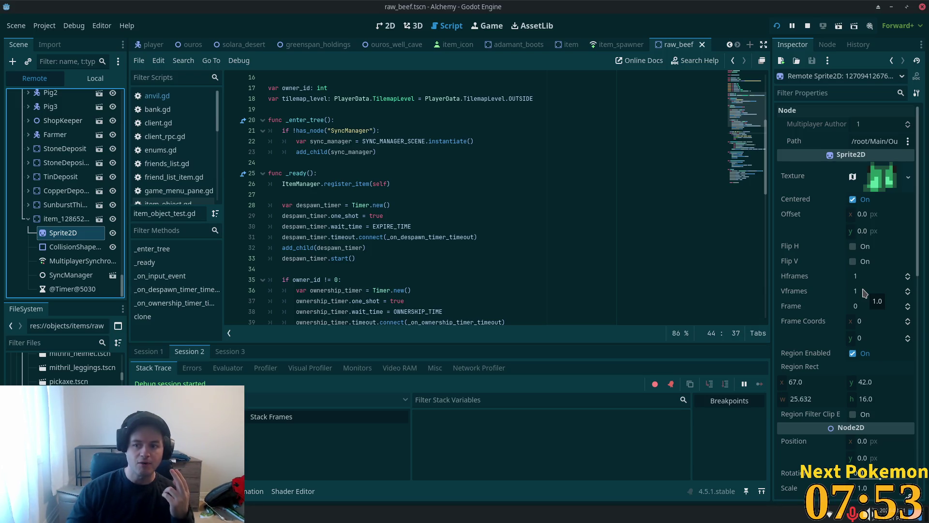
click(67, 218)
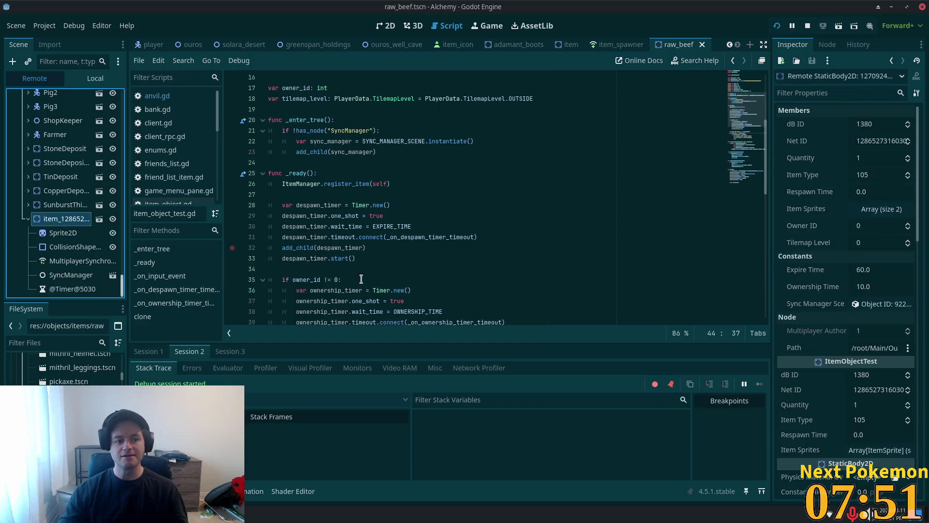
click(72, 289)
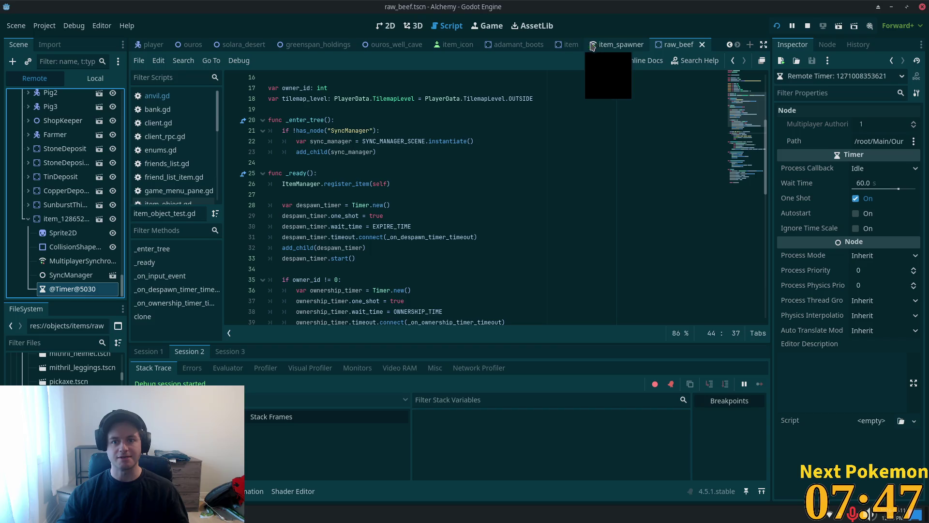
click(137, 351)
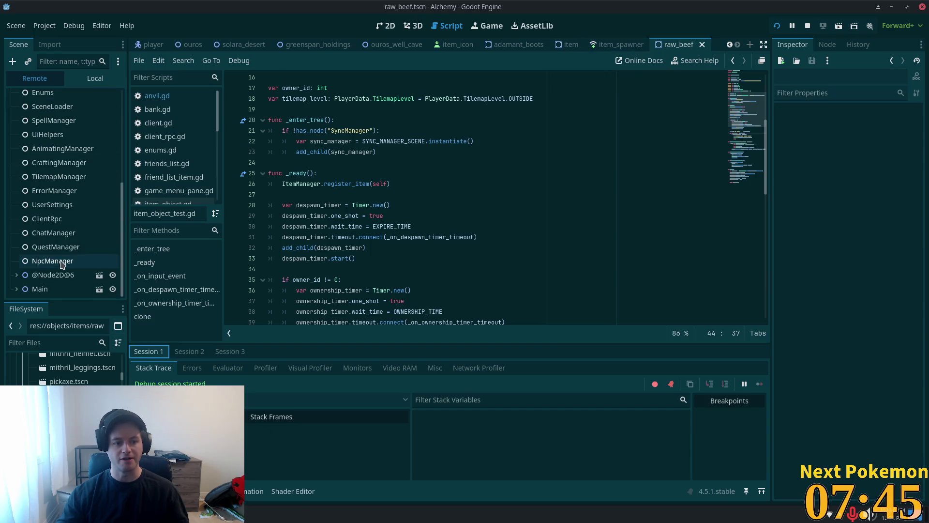
scroll(29, 282, down, 10)
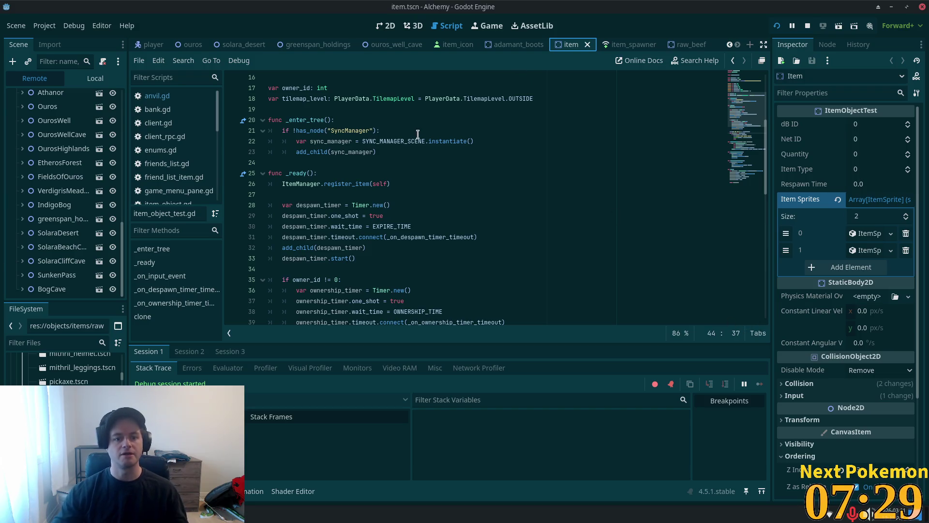
Step: Comment out the despawn timer lines 28–33 in item_object_test.gd and save
click(93, 78)
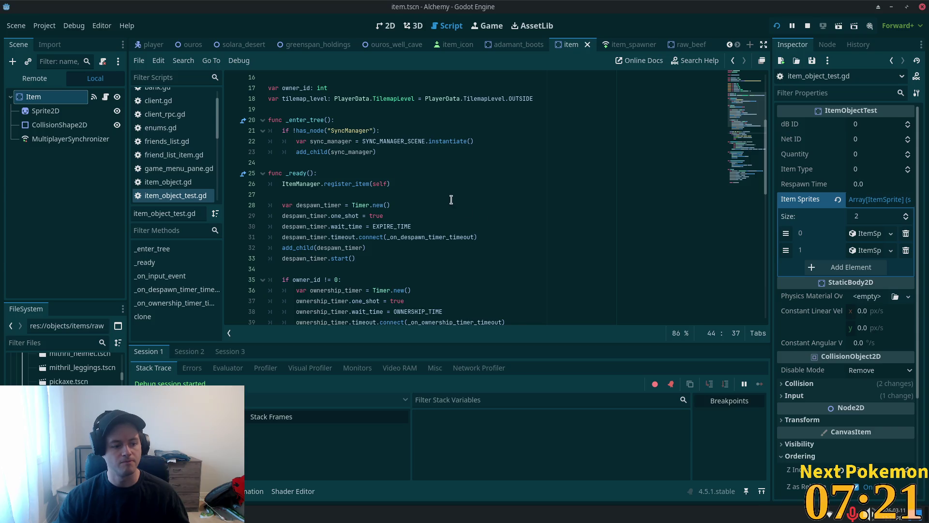
scroll(450, 200, down, 5)
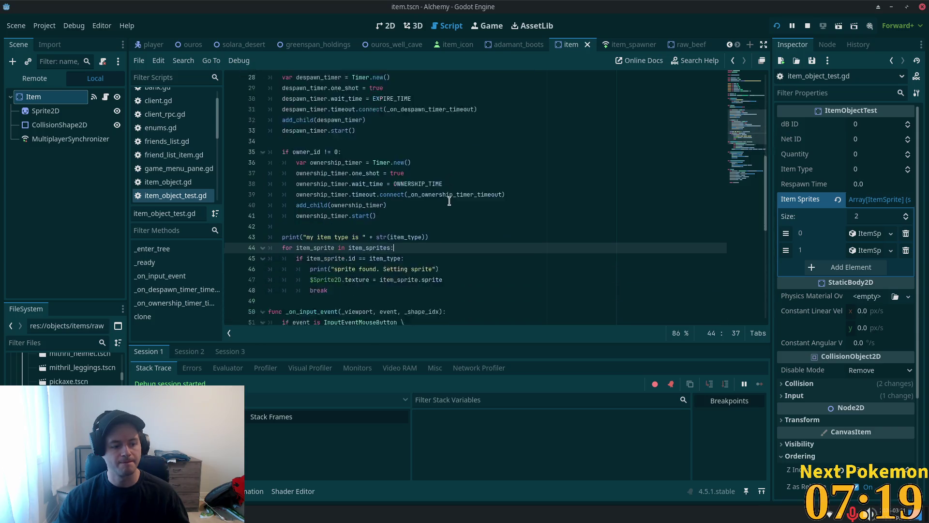
scroll(353, 232, up, 2)
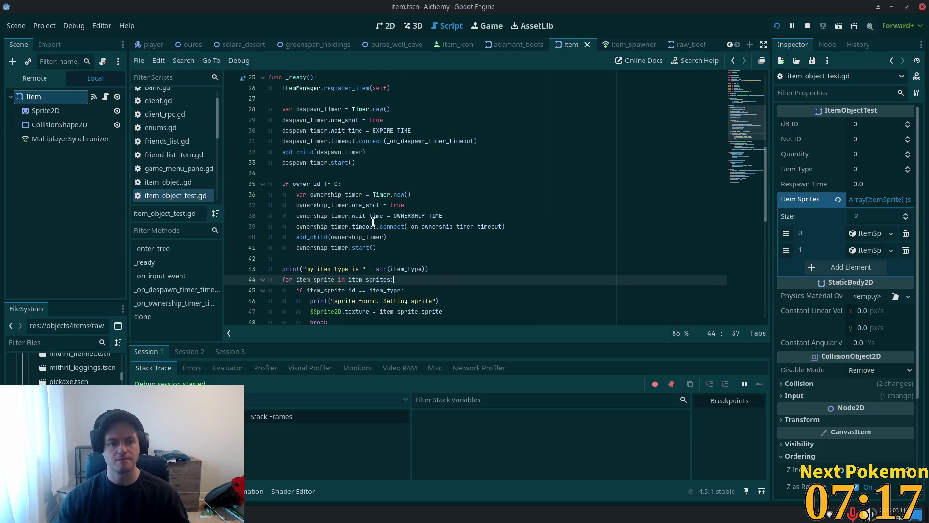
click(307, 184)
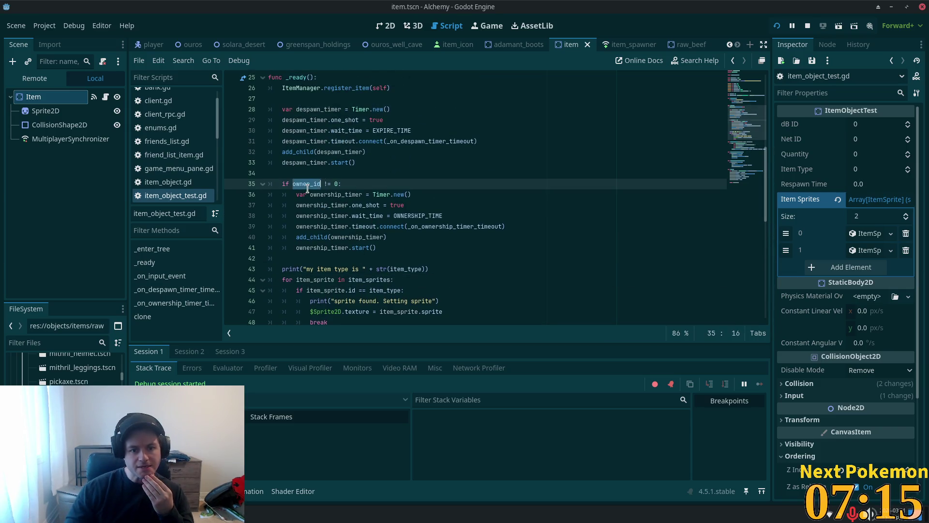
scroll(320, 166, up, 1)
click(314, 183)
mouse_move(367, 195)
mouse_down()
mouse_move(339, 184)
mouse_move(290, 139)
mouse_up()
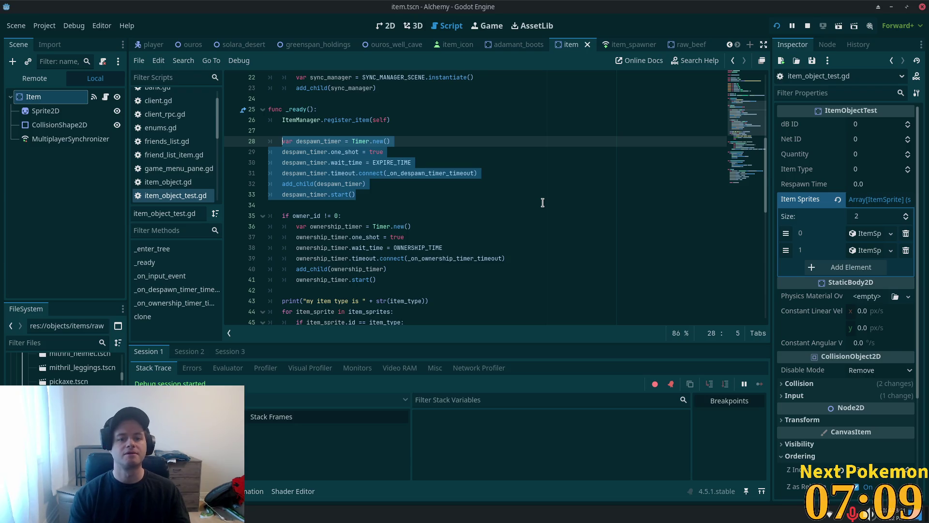
key(ctrl+k)
key(ctrl+s)
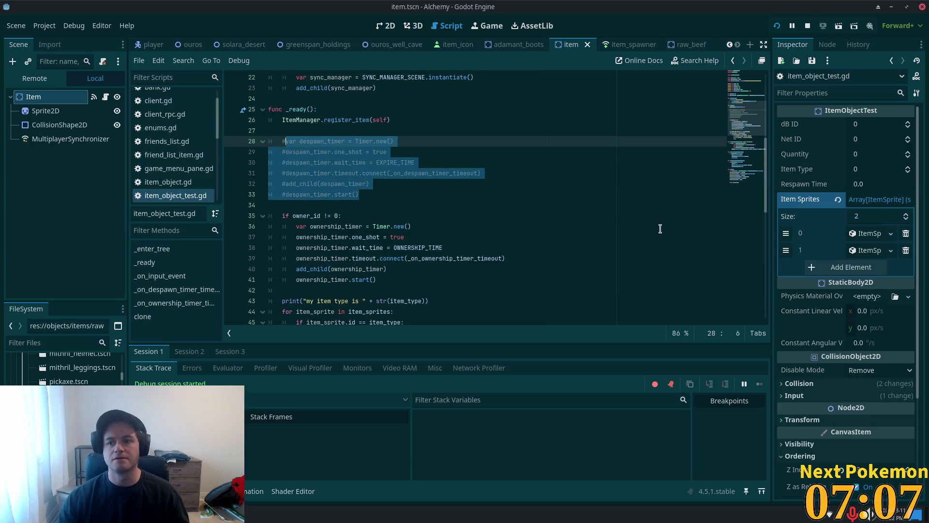
Step: Restart the game, open the character's inventory, then bring up the phpMyAdmin items table
click(774, 28)
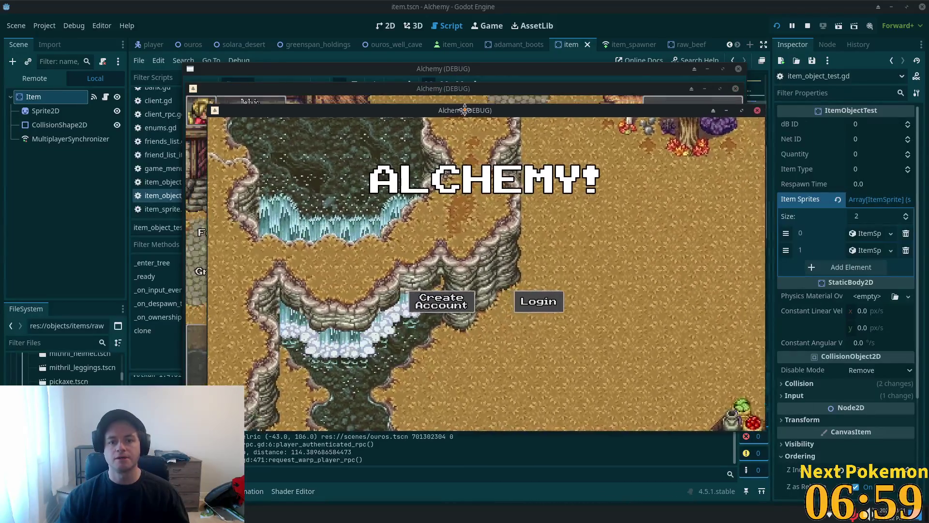
drag(464, 110, 534, 138)
click(675, 283)
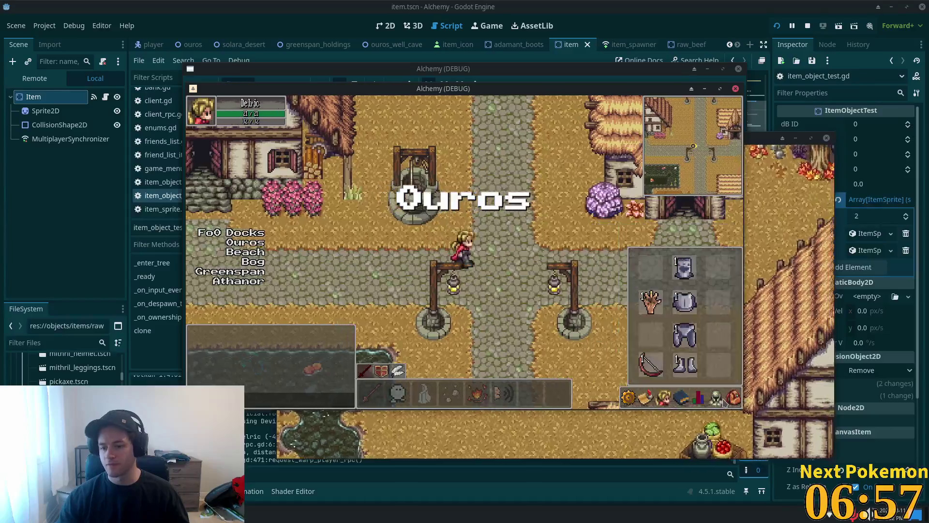
click(724, 403)
key(alt+Tab)
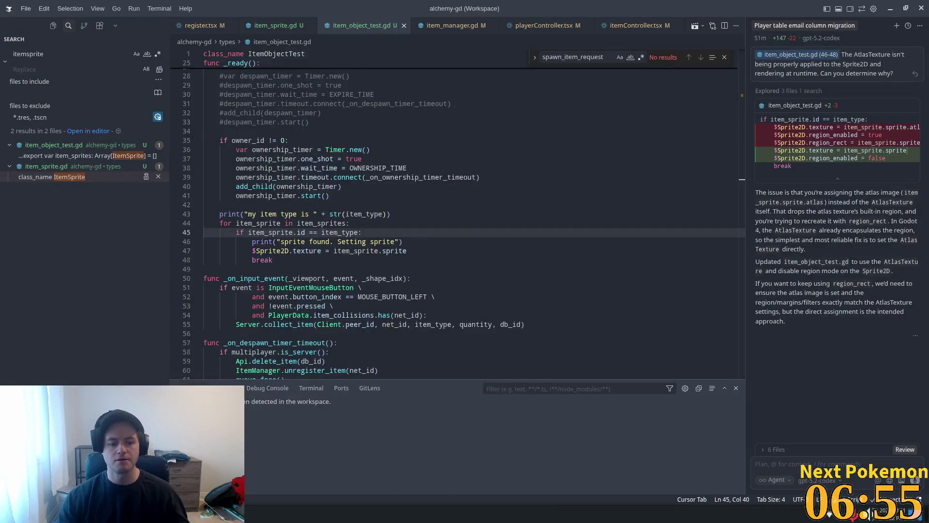
key(alt+Tab)
key(alt+Tab)
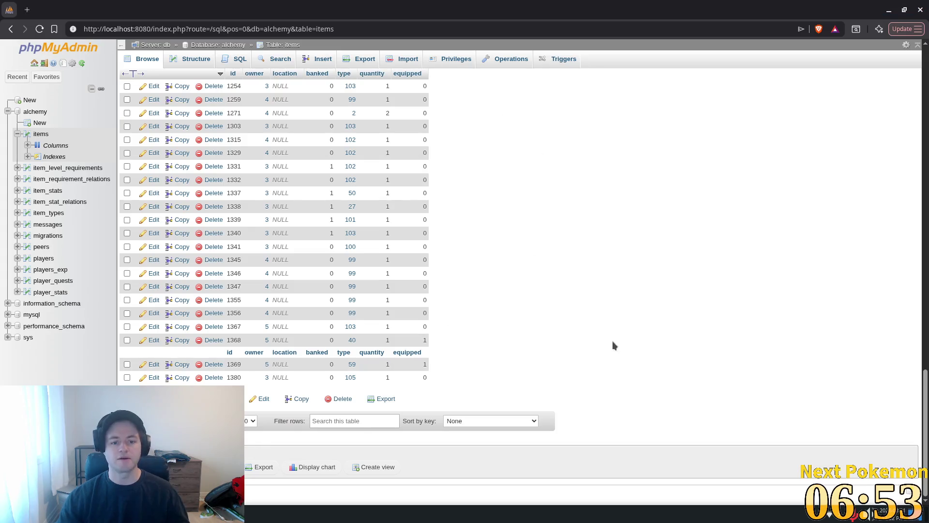
Step: Insert an items row with owner 3, banked 0, type 104 - Cloth Shirt, quantity 1
click(12, 30)
click(367, 159)
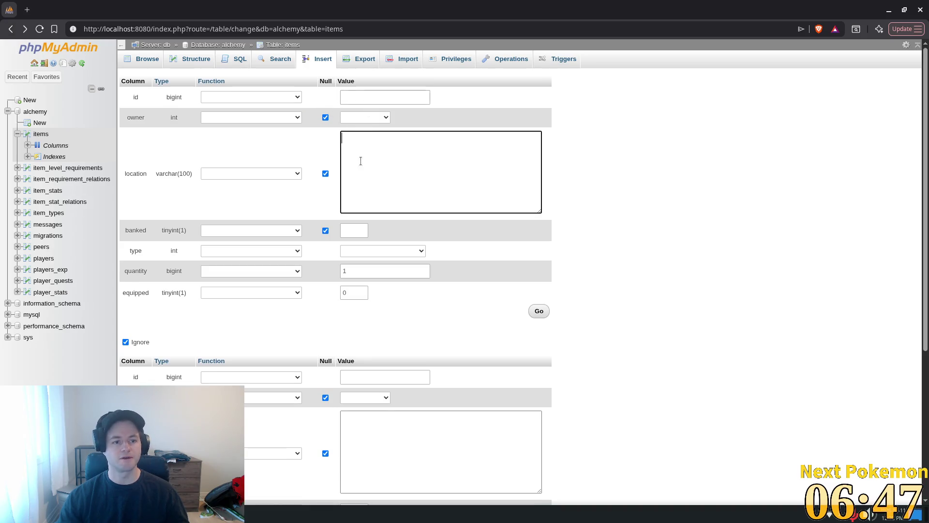
click(364, 117)
click(357, 151)
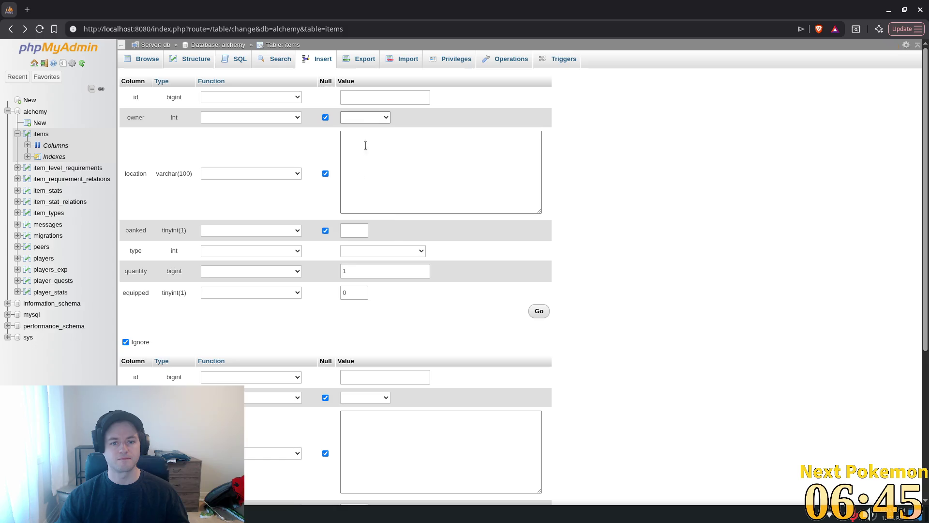
click(365, 145)
click(354, 232)
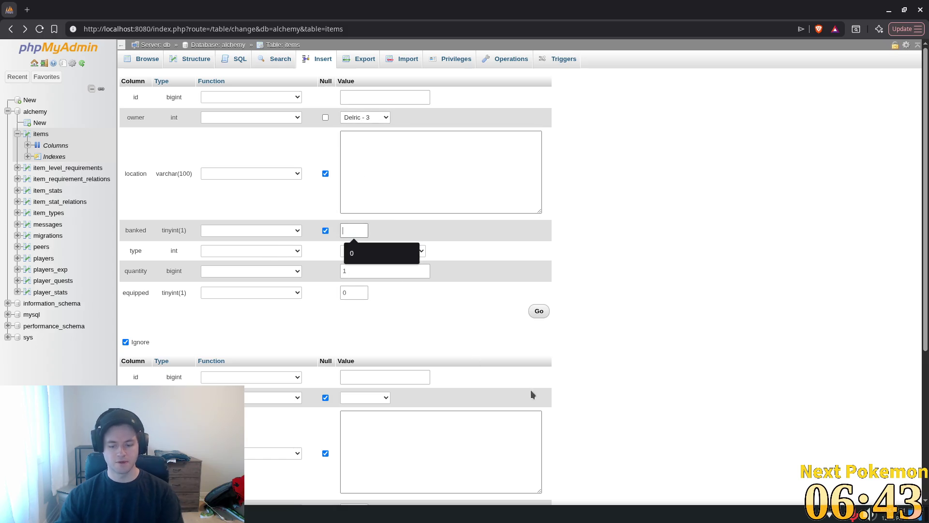
click(396, 259)
click(387, 248)
scroll(382, 435, down, 20)
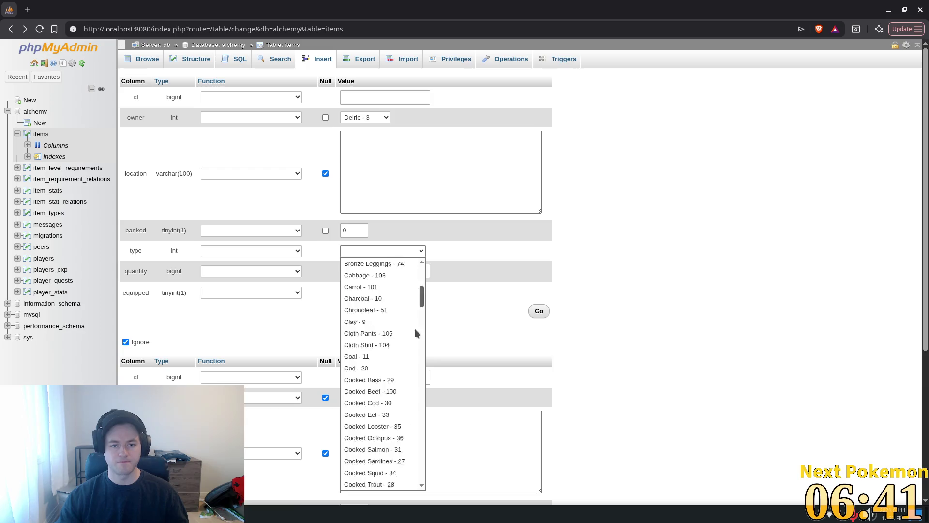
click(382, 473)
text(1)
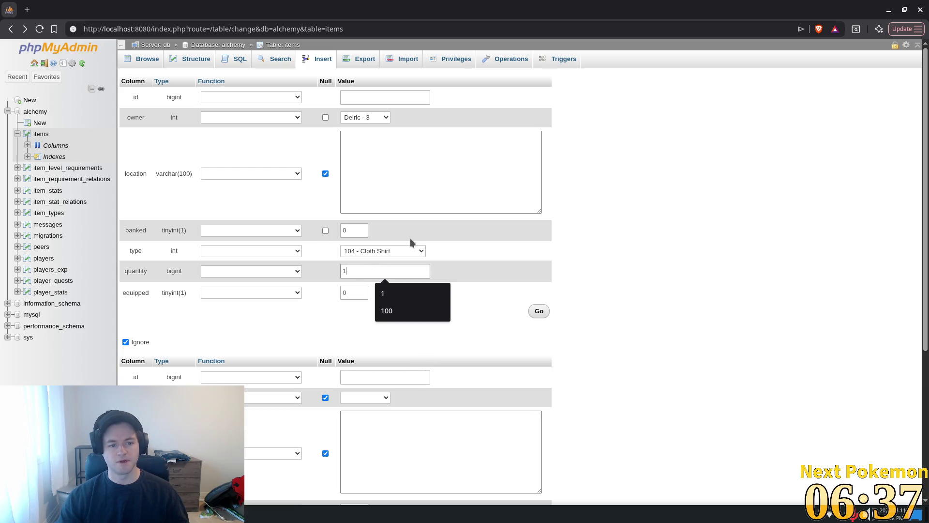
click(534, 315)
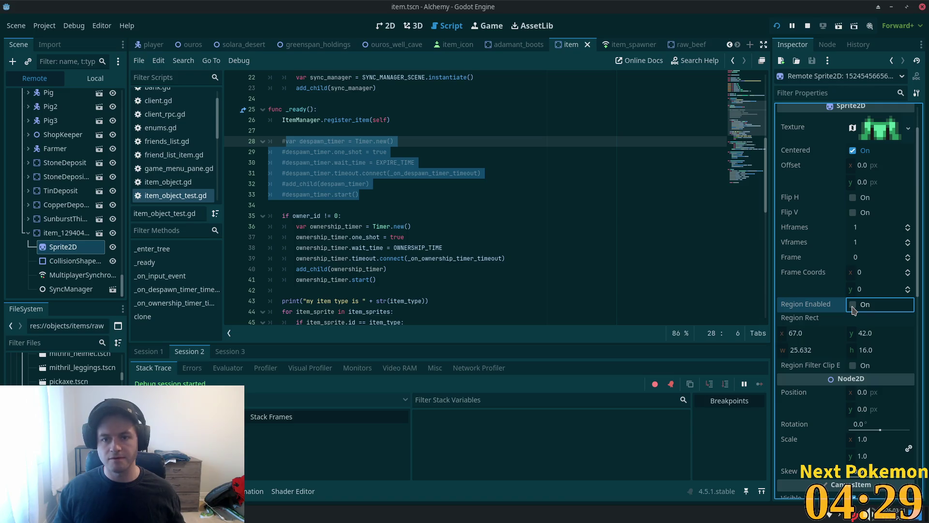
Step: Toggle the item Sprite2D's Region Enabled on, then off, comparing the item in the game
click(293, 514)
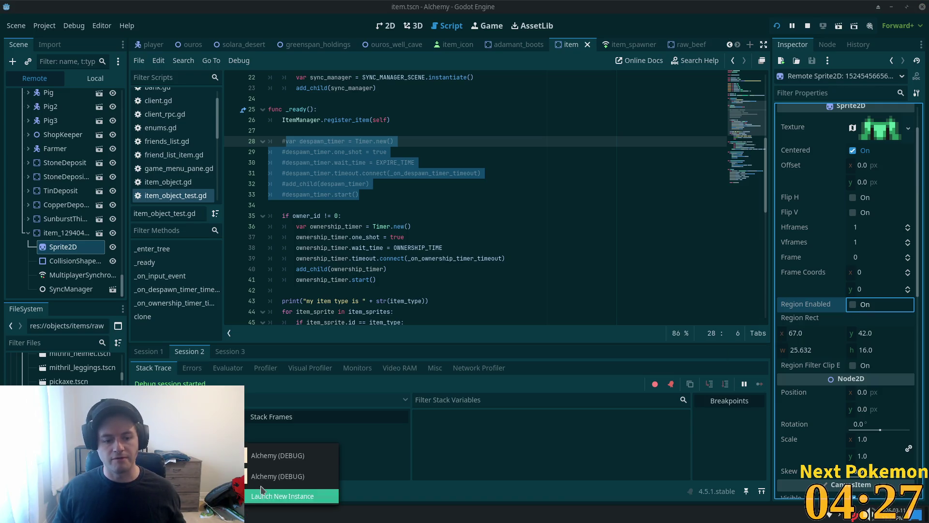
click(283, 456)
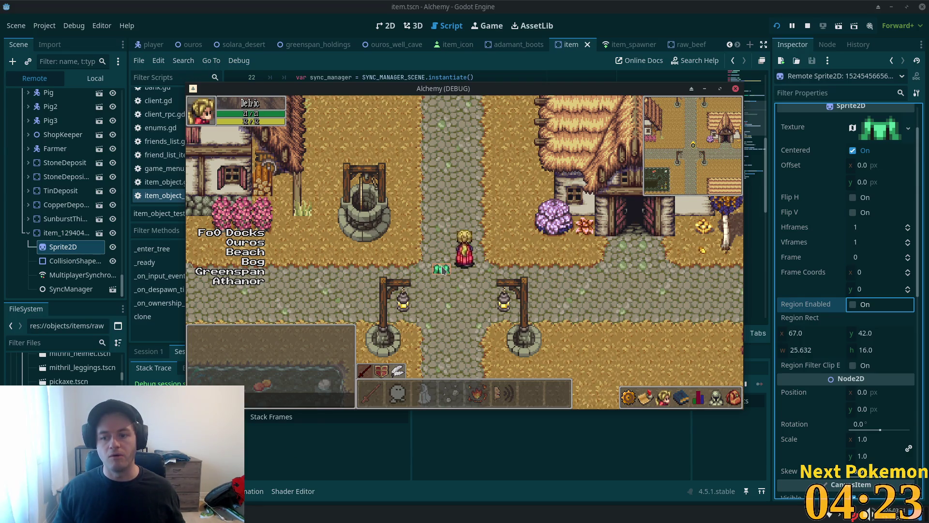
click(855, 303)
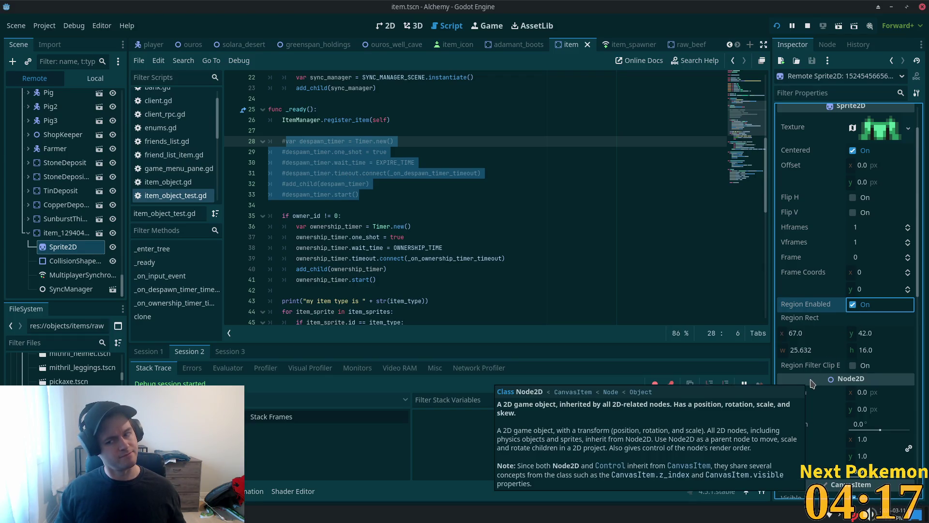
key(alt+Tab)
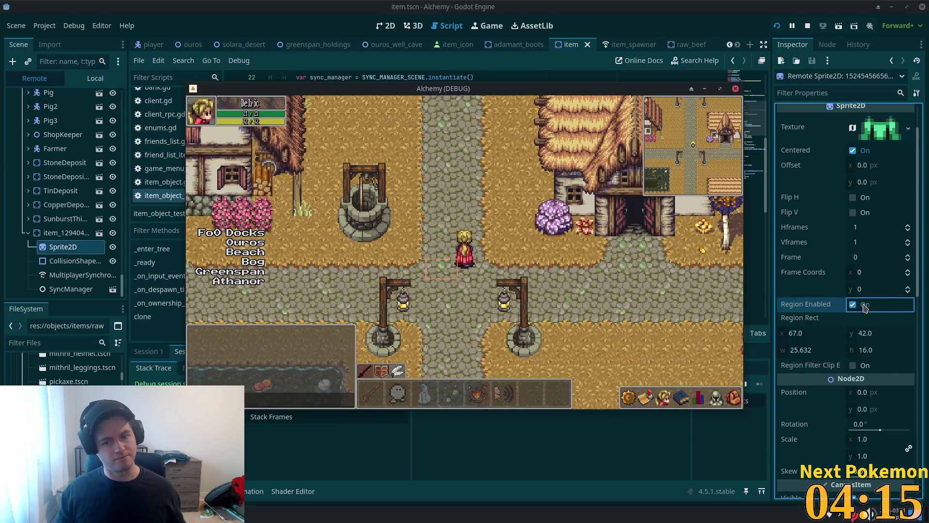
click(865, 305)
key(alt+Tab)
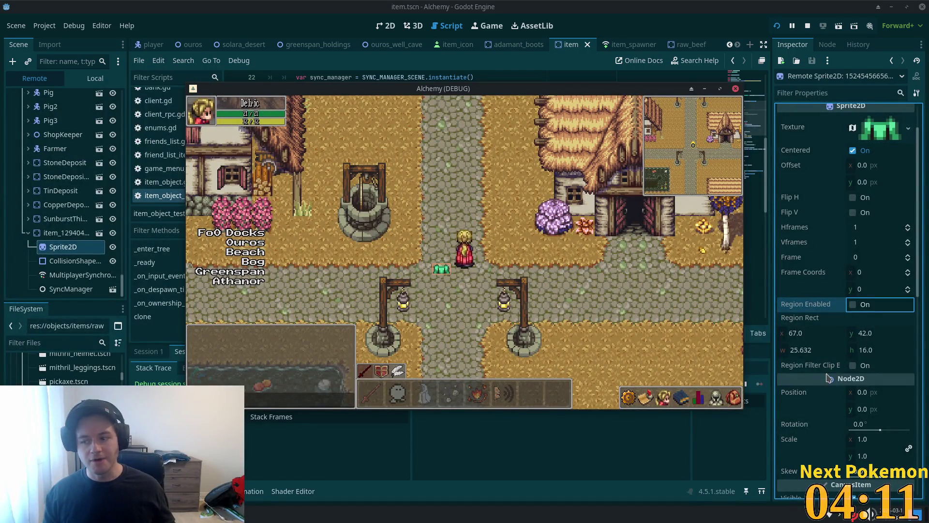
key(alt+Tab)
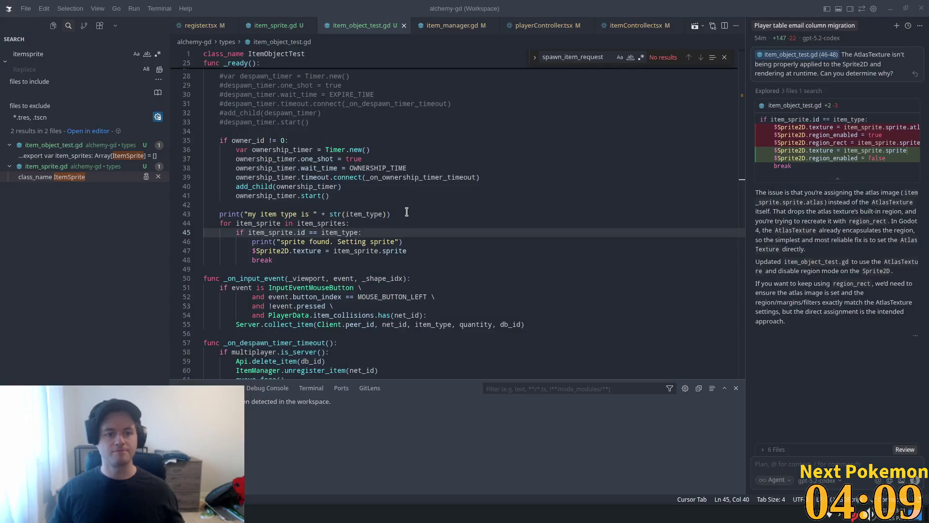
Step: Add '$Sprite2D.region_enabled = false' after the texture assignment on line 47
click(421, 251)
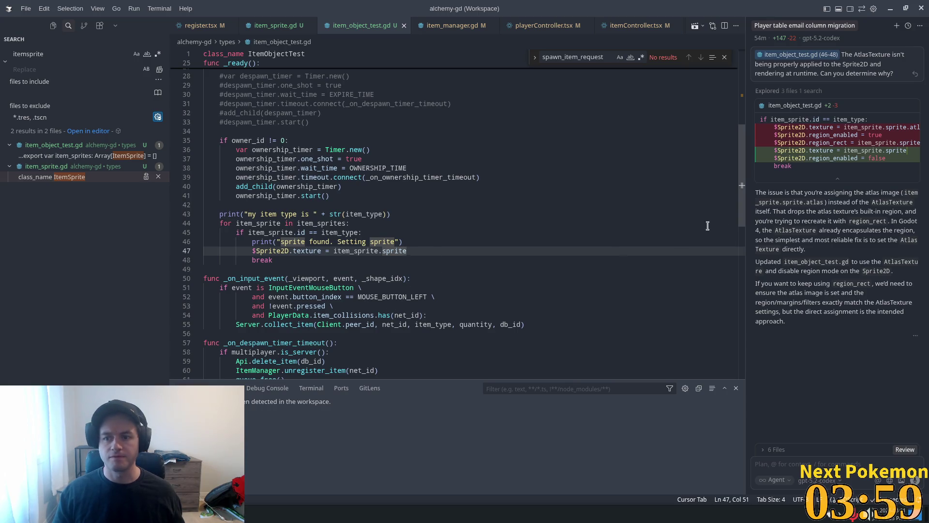
drag(844, 151, 887, 158)
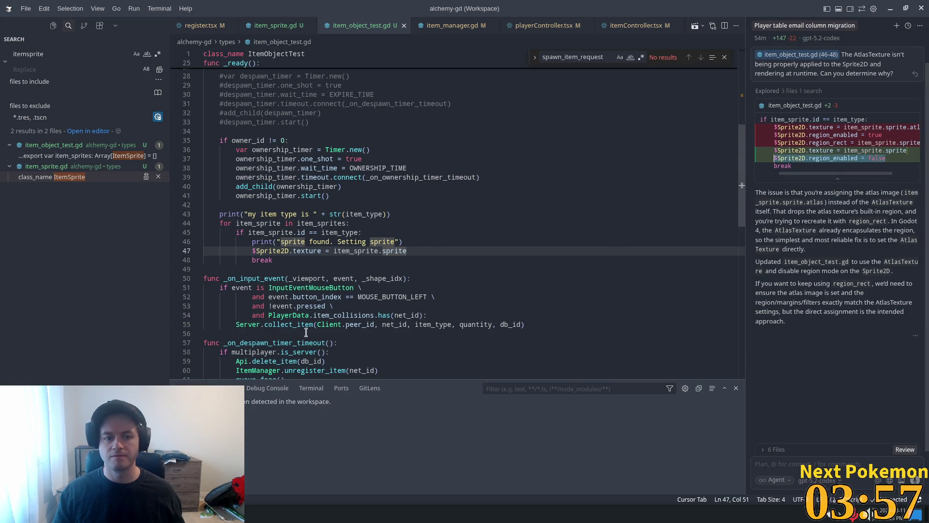
click(422, 250)
key(ctrl+v)
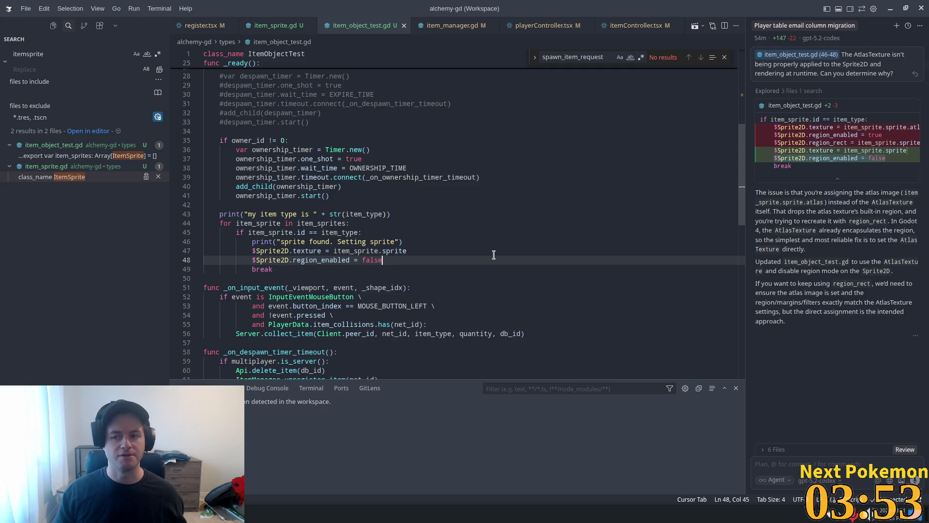
Step: Uncomment the despawn timer lines 28–33 in Godot and relaunch the game
key(alt+Tab)
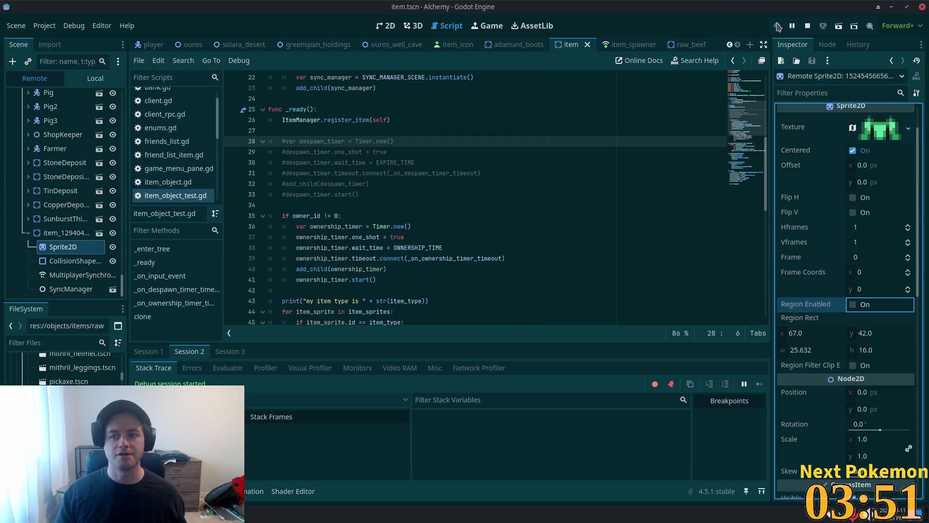
click(775, 25)
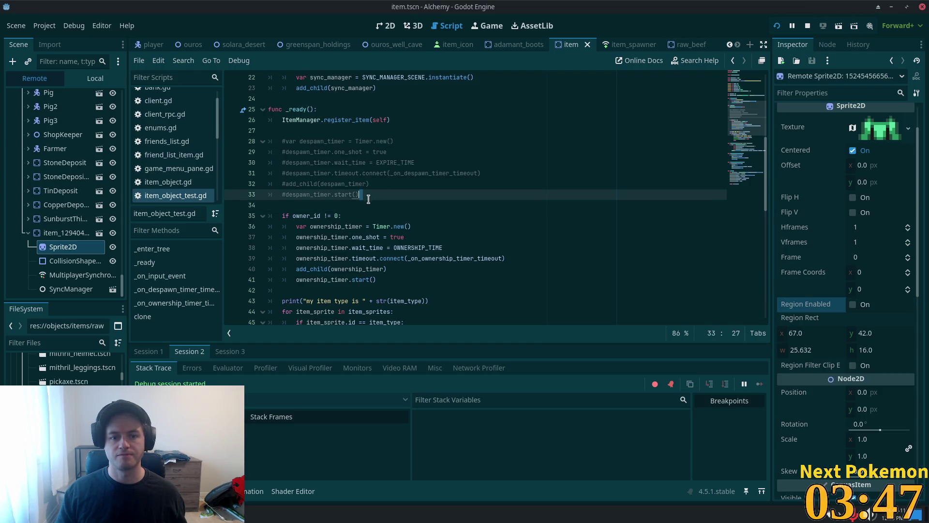
drag(359, 194, 283, 140)
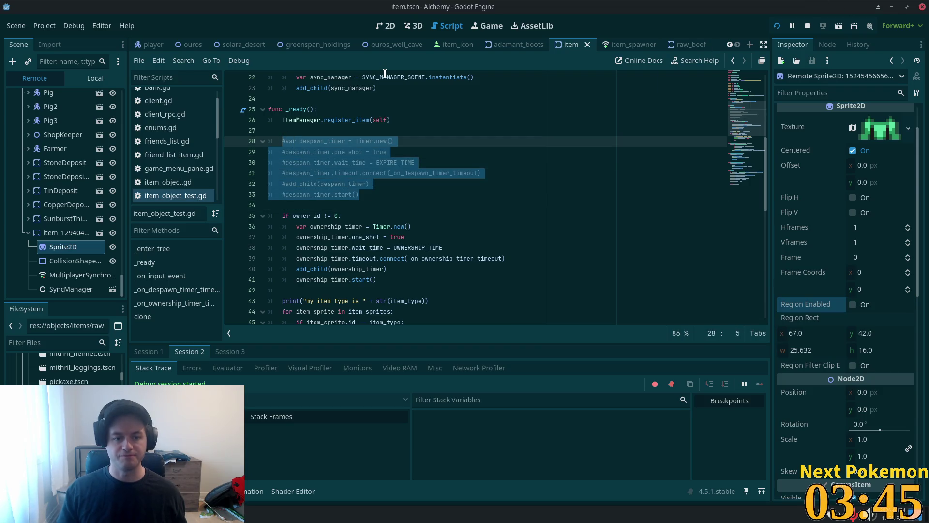
key(ctrl+k)
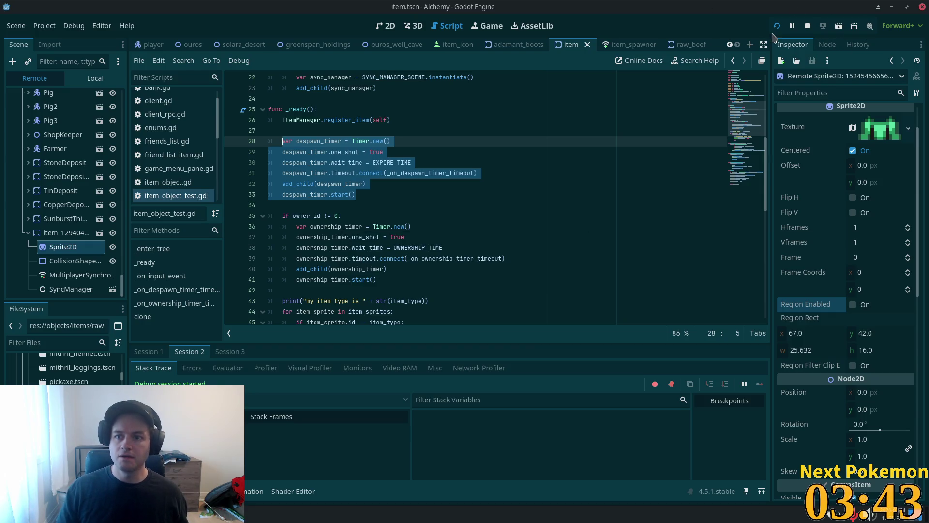
click(778, 30)
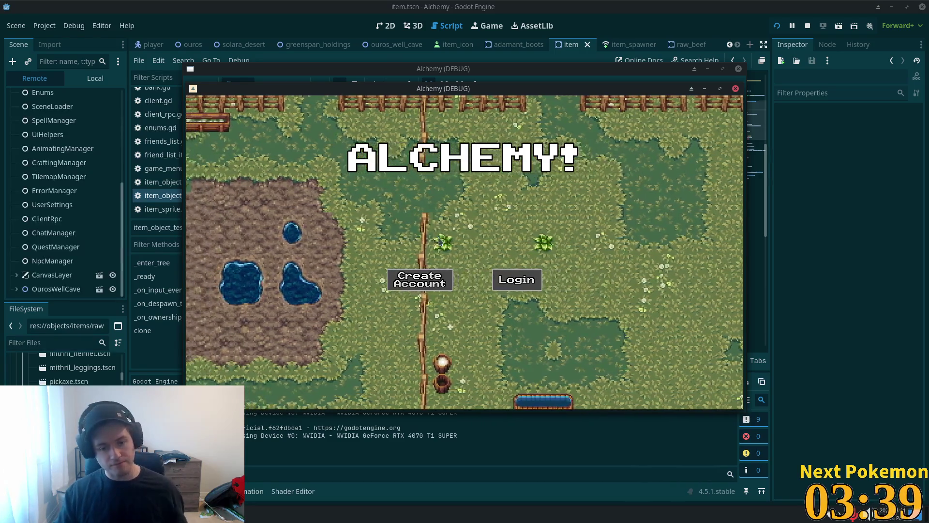
Step: Rerun the INSERT INTO items query for another owner 3 Cloth Shirt and relaunch the game
key(alt+Tab)
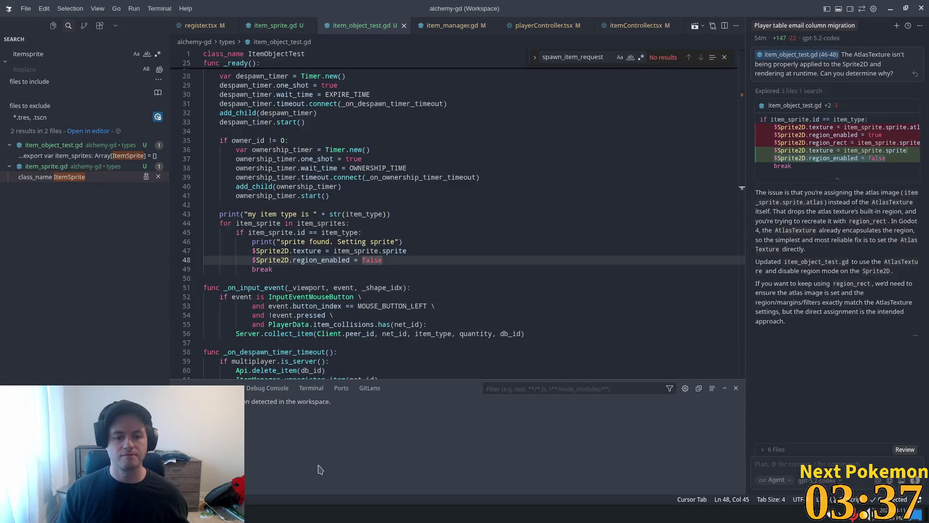
right_click(261, 514)
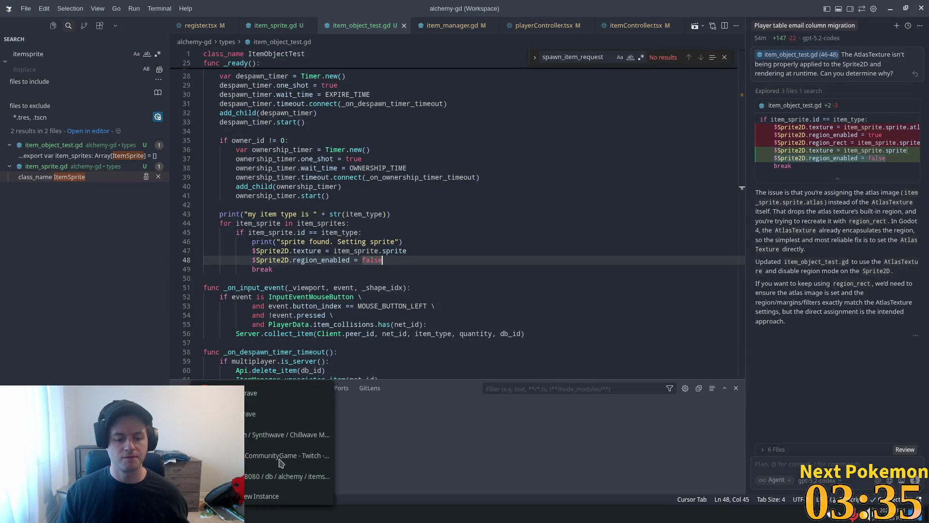
click(268, 477)
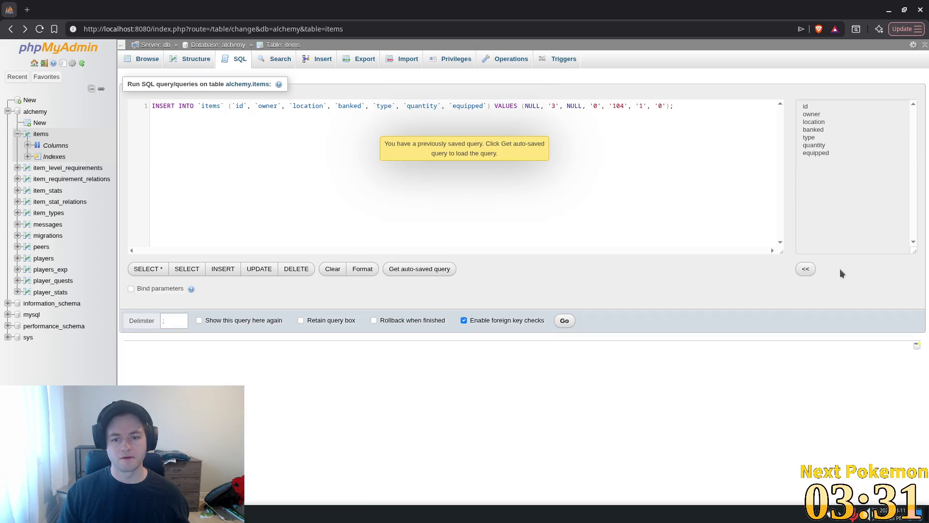
click(564, 321)
key(alt+Tab)
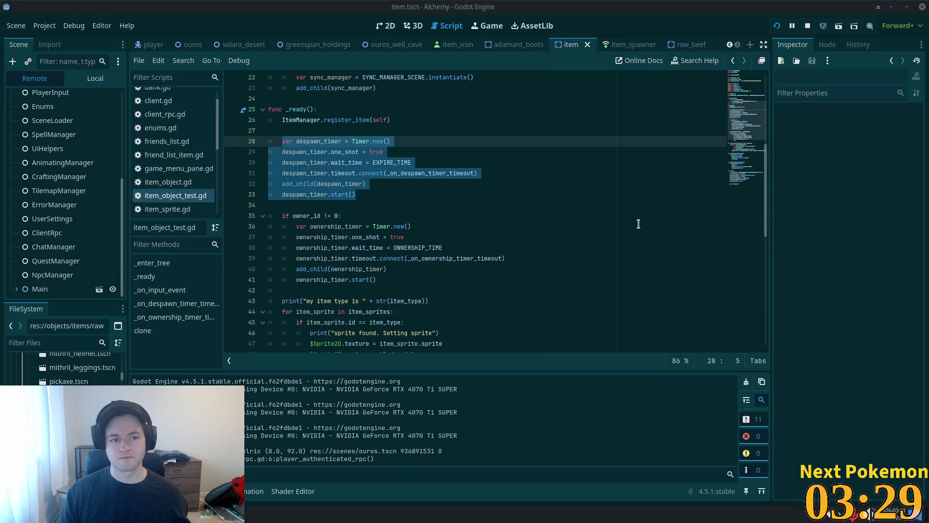
click(777, 27)
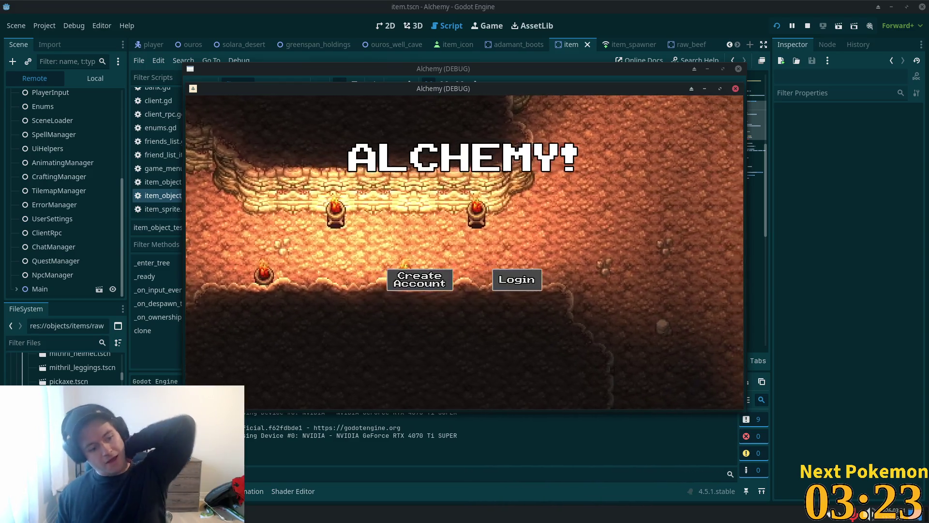
Step: Log into the game and drop the green item from the inventory beside the player
click(535, 271)
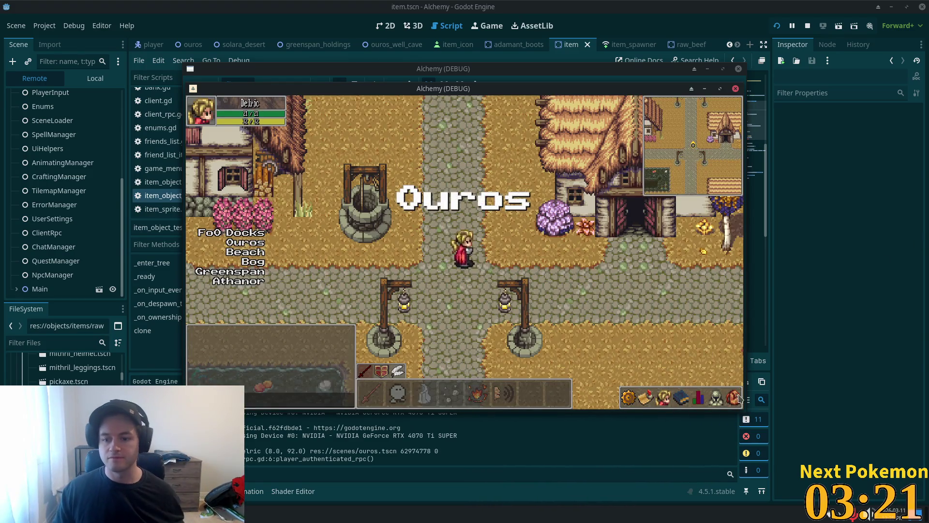
key(i)
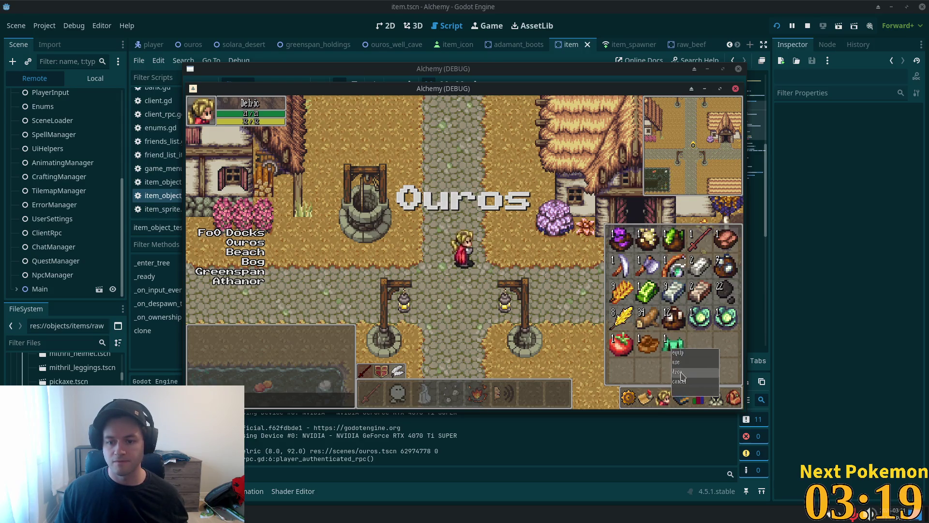
drag(673, 344, 516, 231)
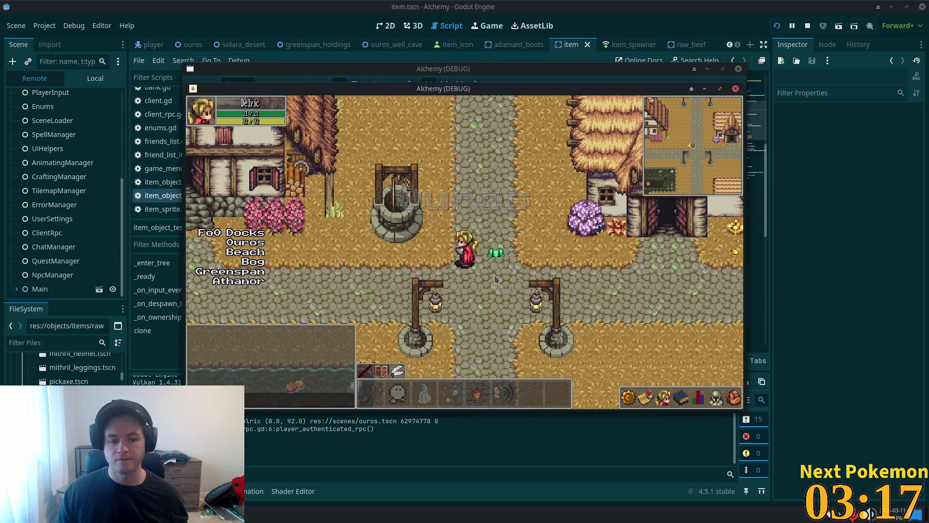
Step: Walk the player away from and back toward the dropped item in several directions
key(w)
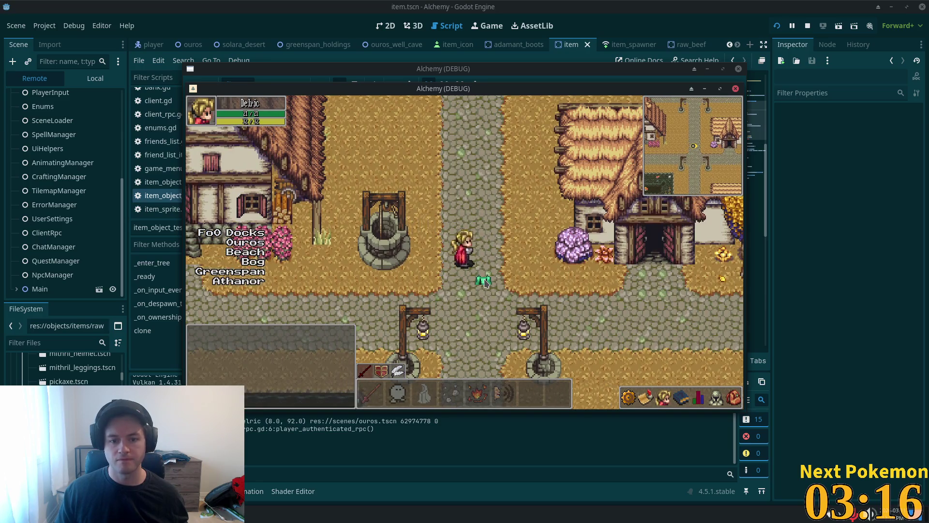
key(s)
key(d)
key(w)
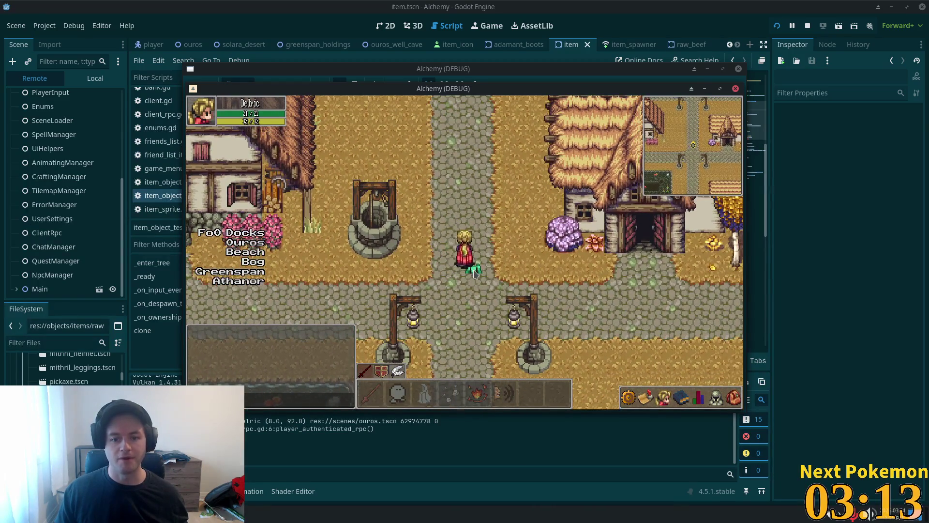
key(s)
key(w)
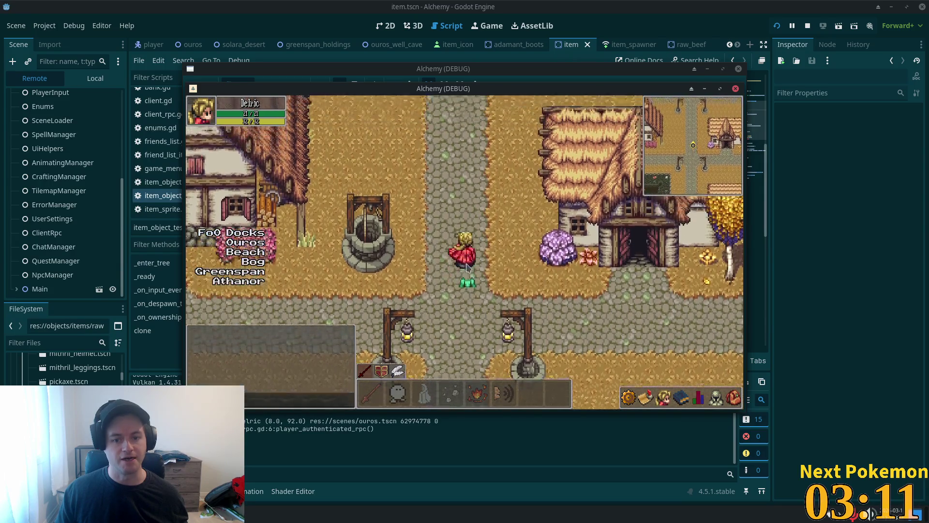
key(a)
key(s)
key(d)
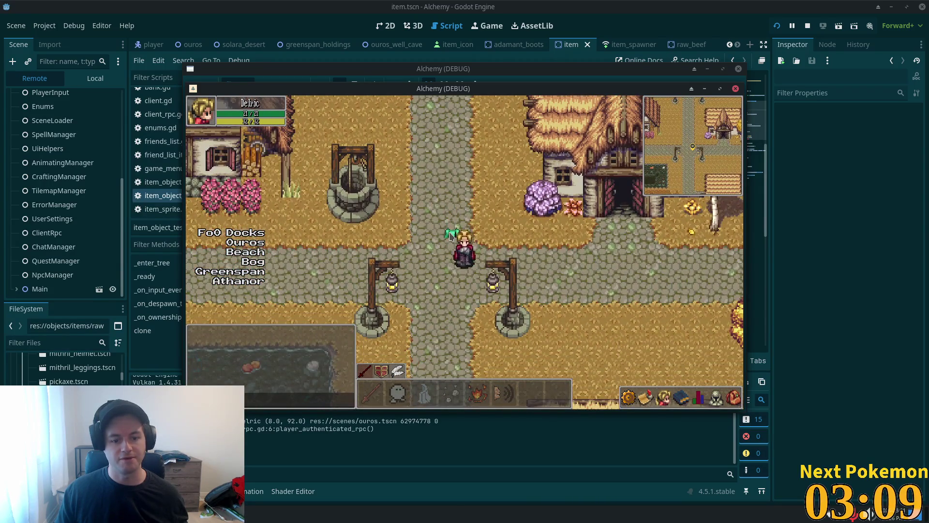
key(w)
key(a)
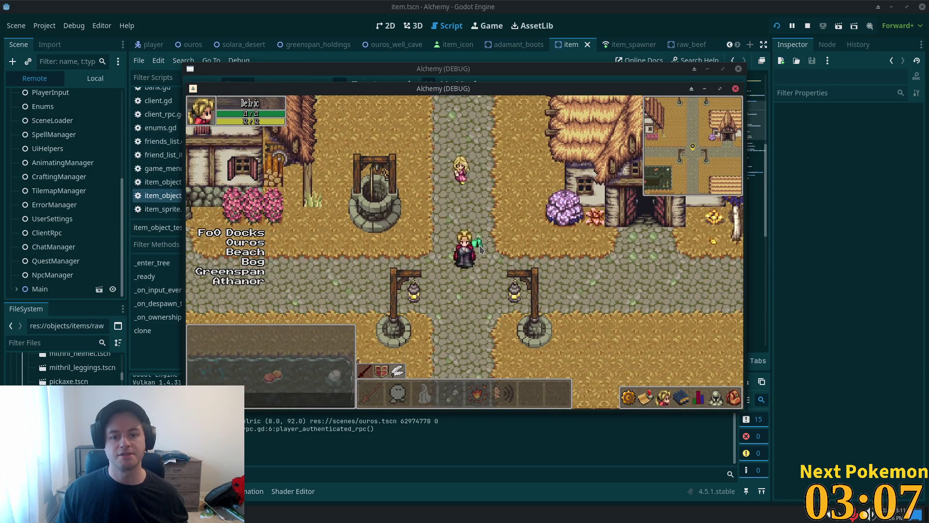
key(w)
key(a)
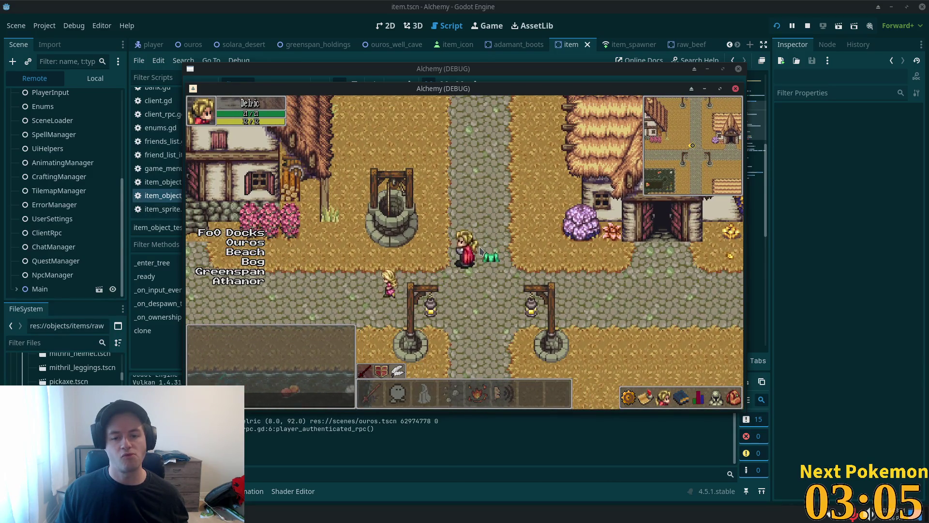
click(612, 5)
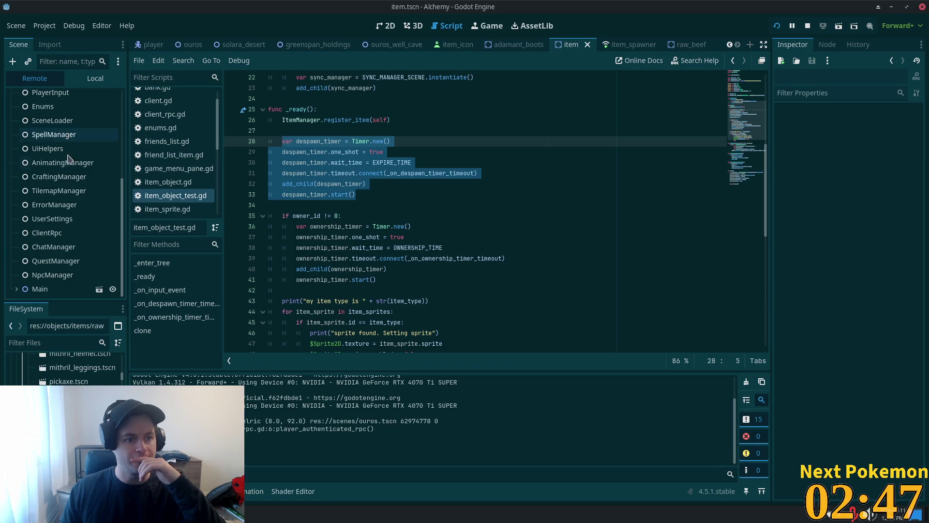
Step: Confirm the local Item node's Input Pickable is on, then view _on_input_event in the script
click(94, 80)
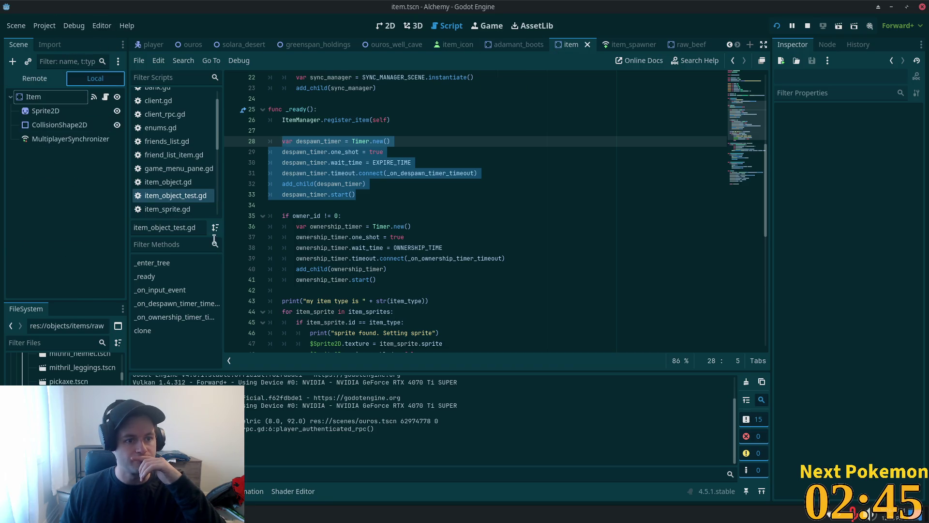
click(58, 125)
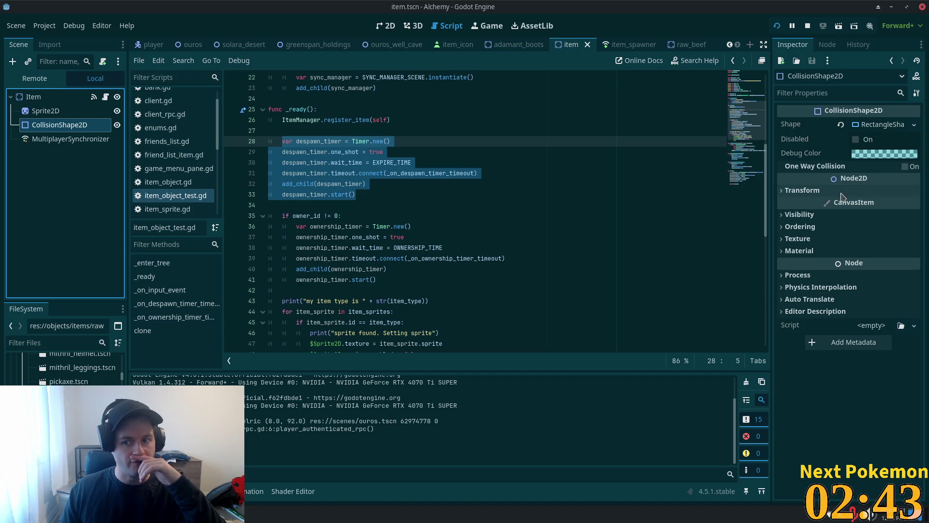
click(37, 98)
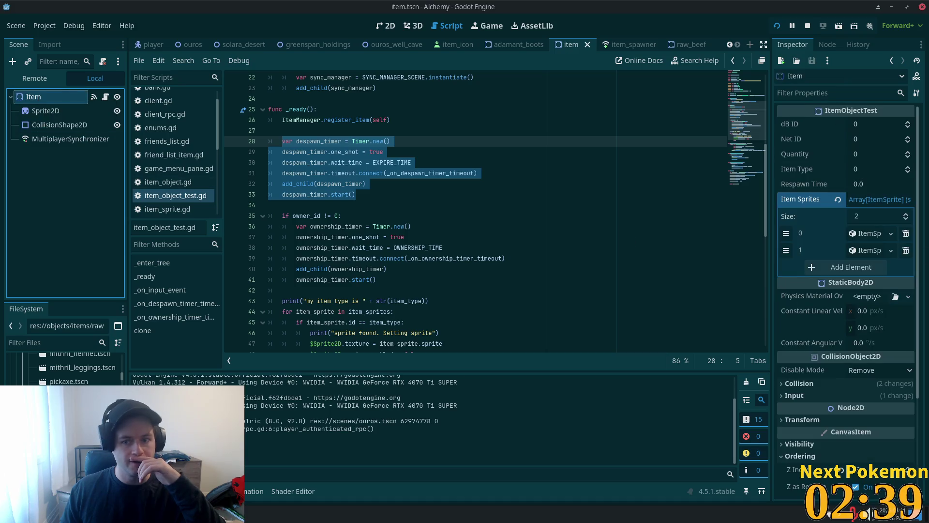
scroll(844, 273, down, 2)
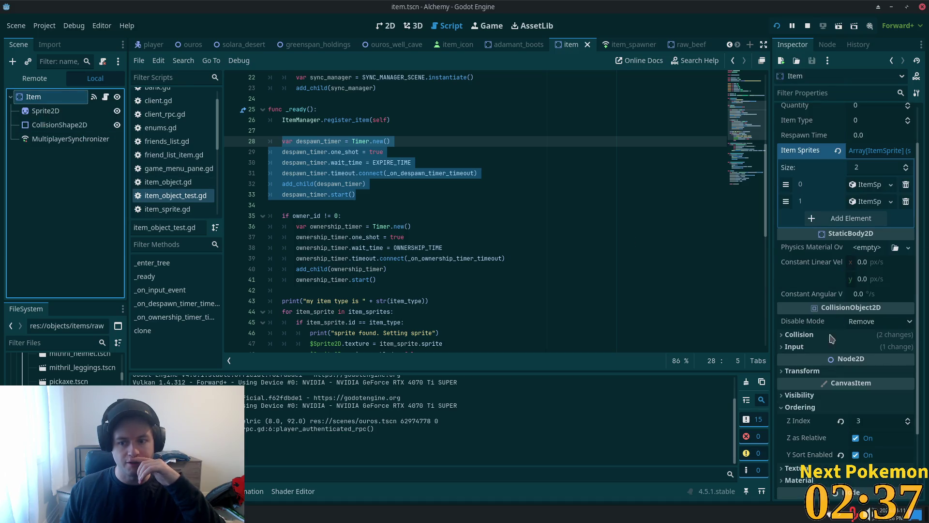
click(796, 347)
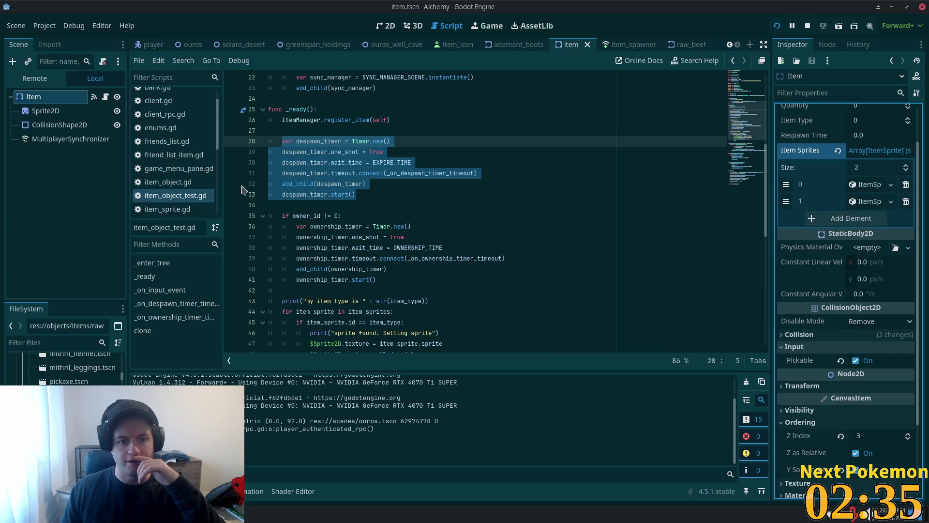
scroll(386, 184, down, 6)
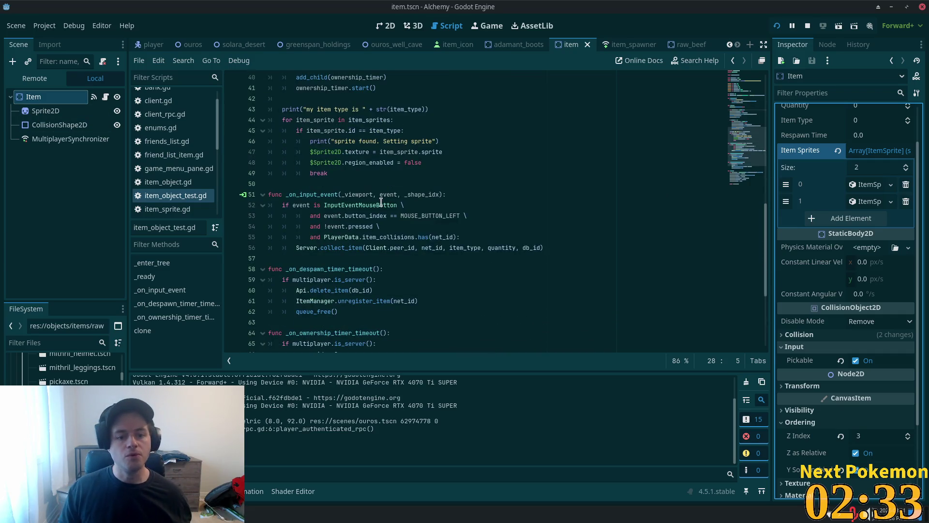
click(457, 194)
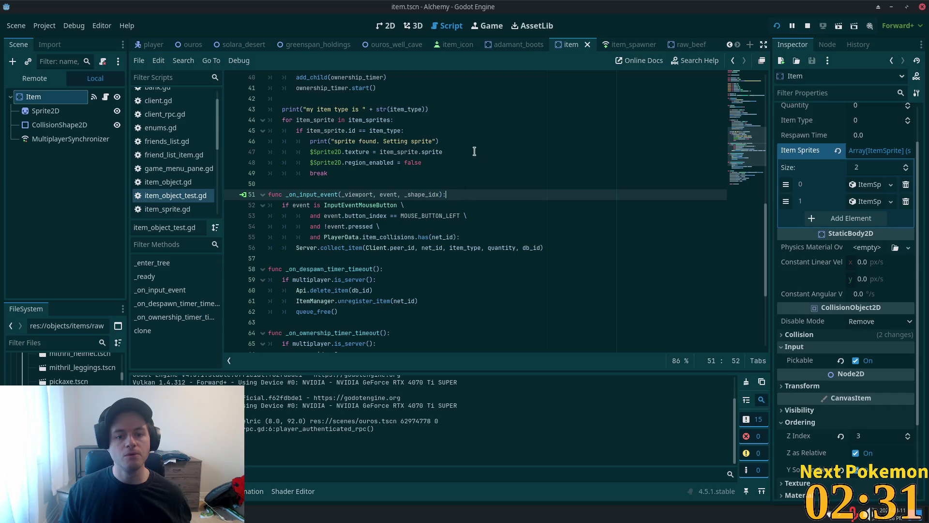
Step: Insert a print("clicked") line at the top of _on_input_event, then switch to phpMyAdmin
key(Return)
text(")
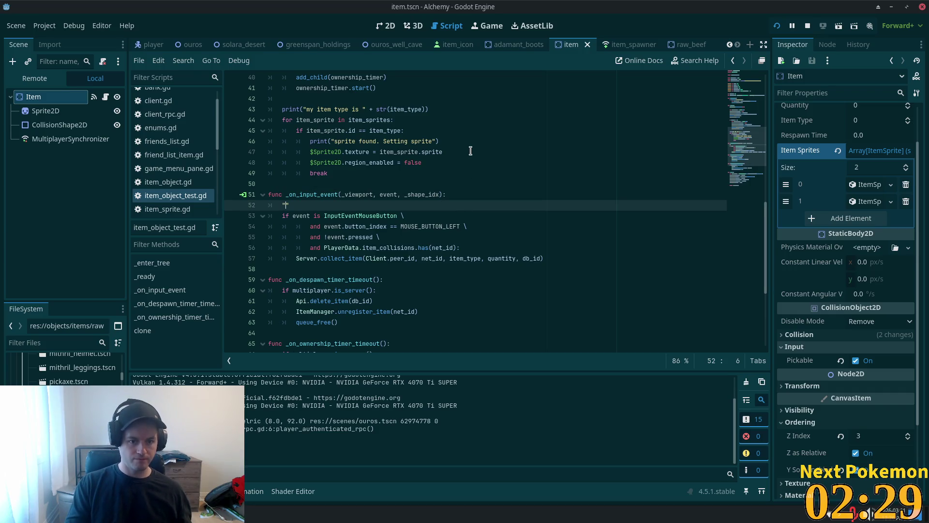
text(")
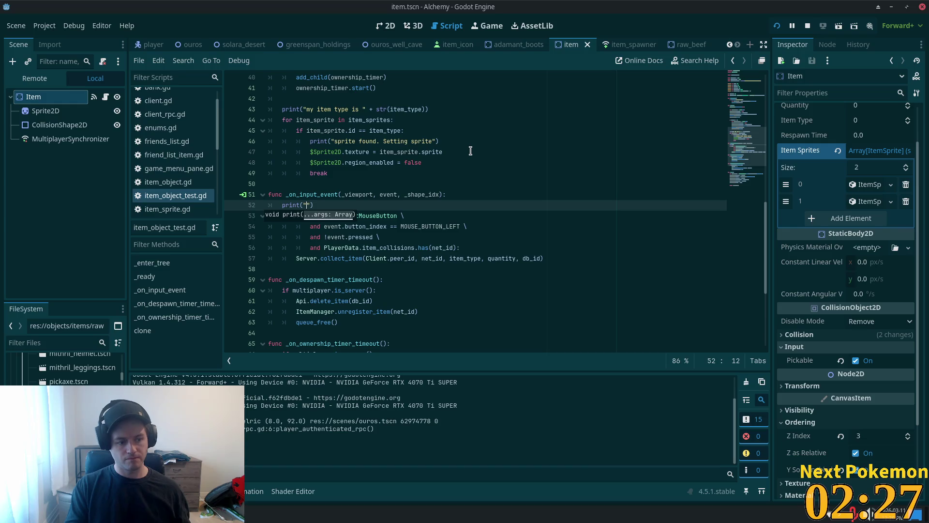
text(icked)
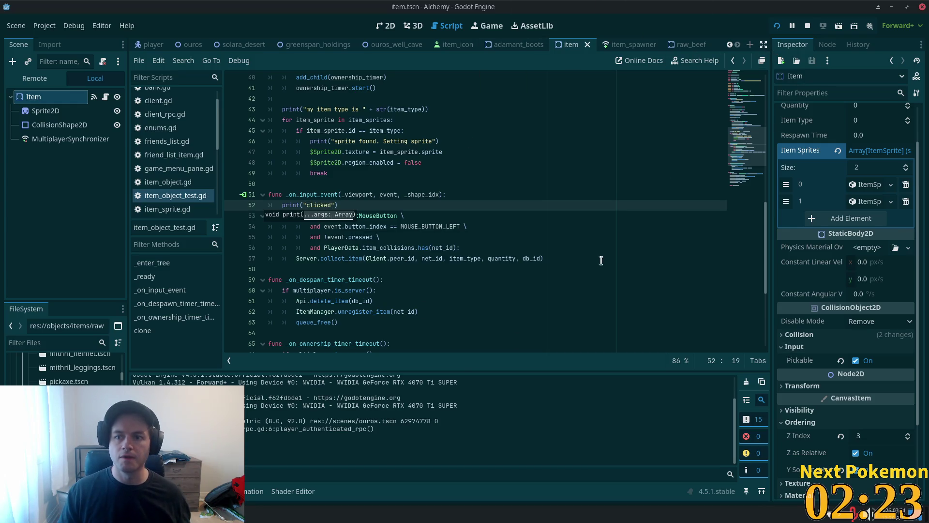
right_click(249, 514)
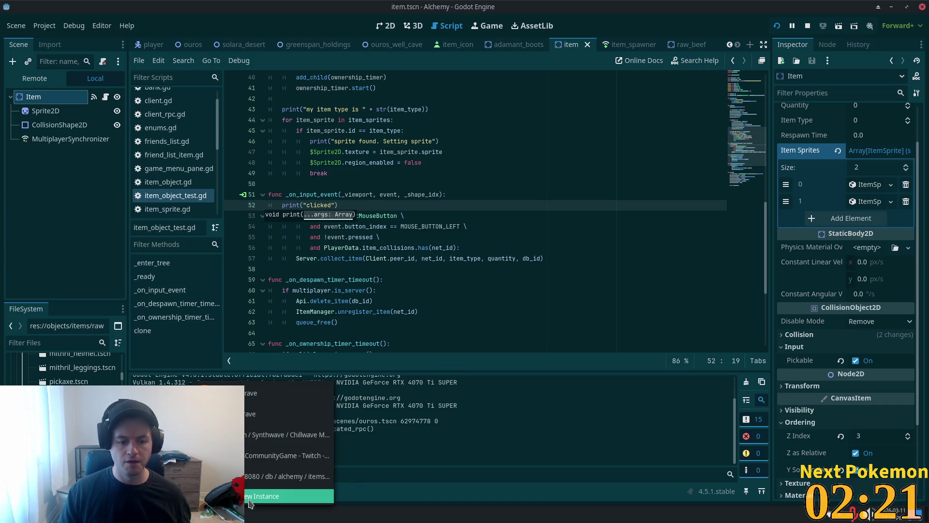
click(286, 476)
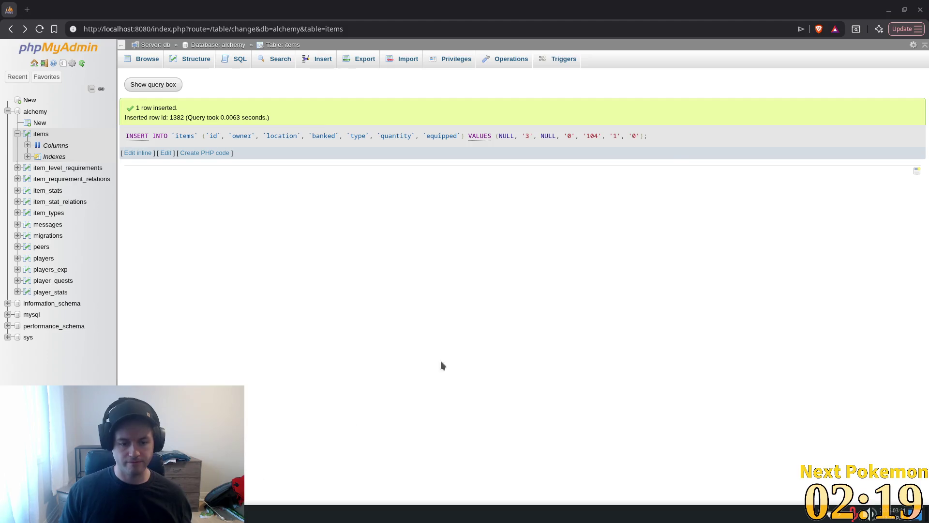
Step: Re-run the item INSERT query to add row 1383, then relaunch the game from Godot with F5
click(165, 152)
click(566, 321)
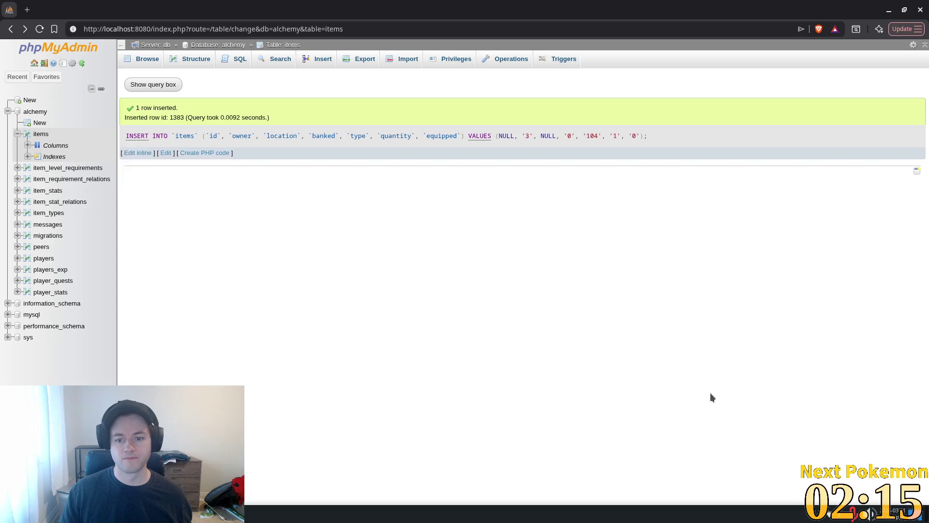
click(340, 506)
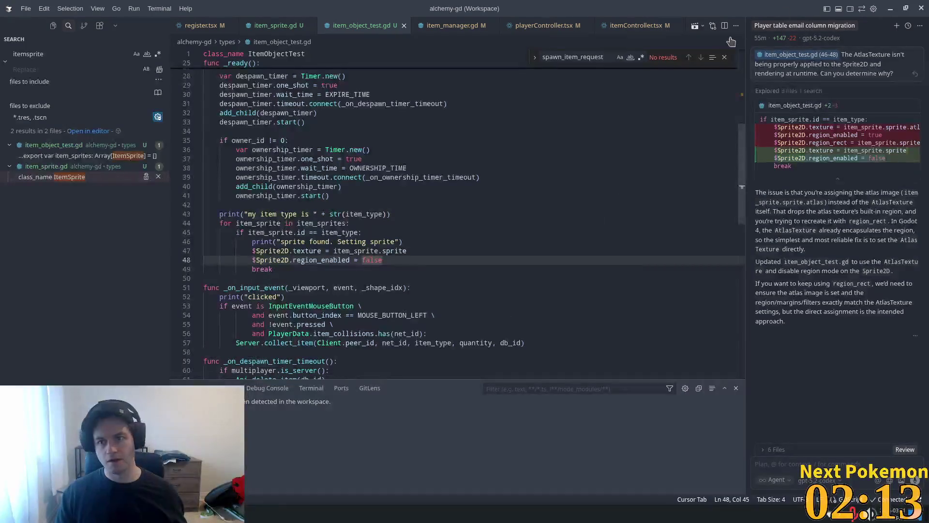
key(alt+Tab)
key(F5)
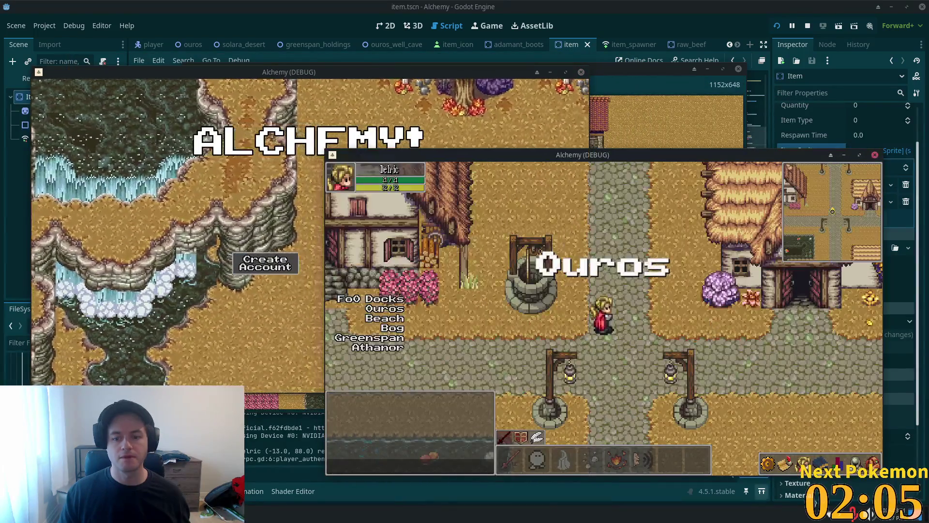
Step: Drop a green item from the inventory beside the player, then stop the game with F8
key(i)
right_click(817, 409)
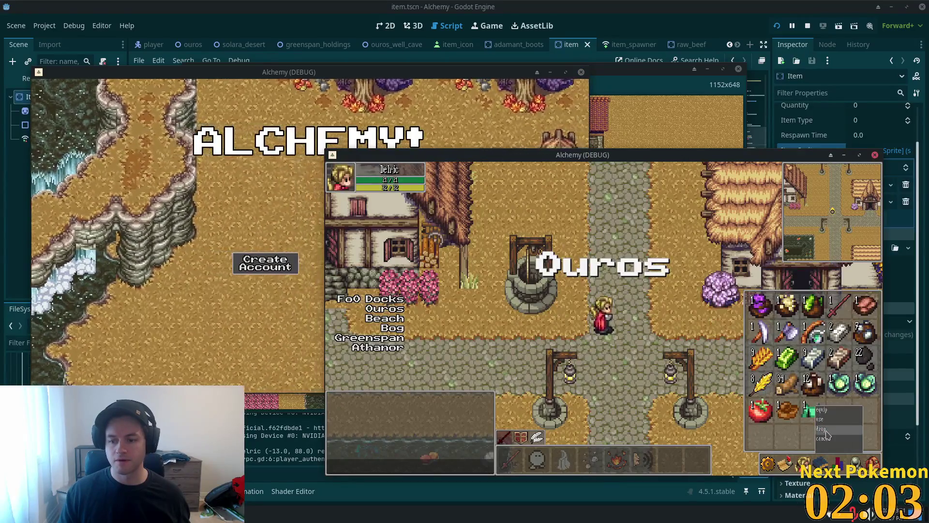
click(822, 438)
key(i)
key(Right)
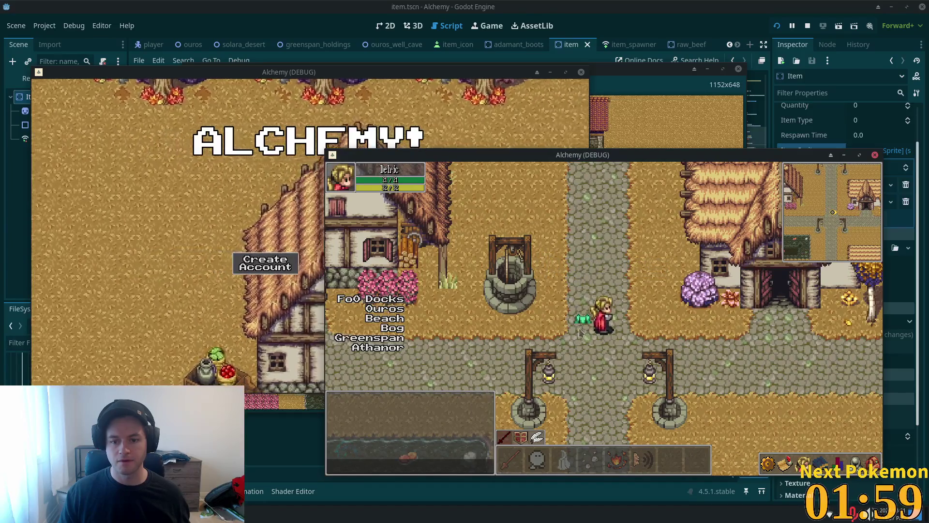
key(F8)
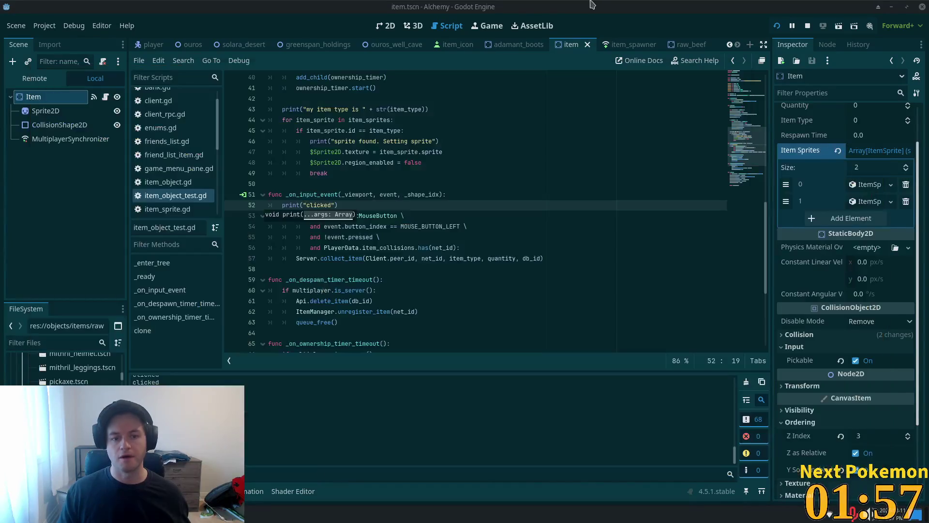
click(423, 173)
Step: Delete the print("clicked") debug line and select item_collisions to check it
drag(343, 207, 282, 201)
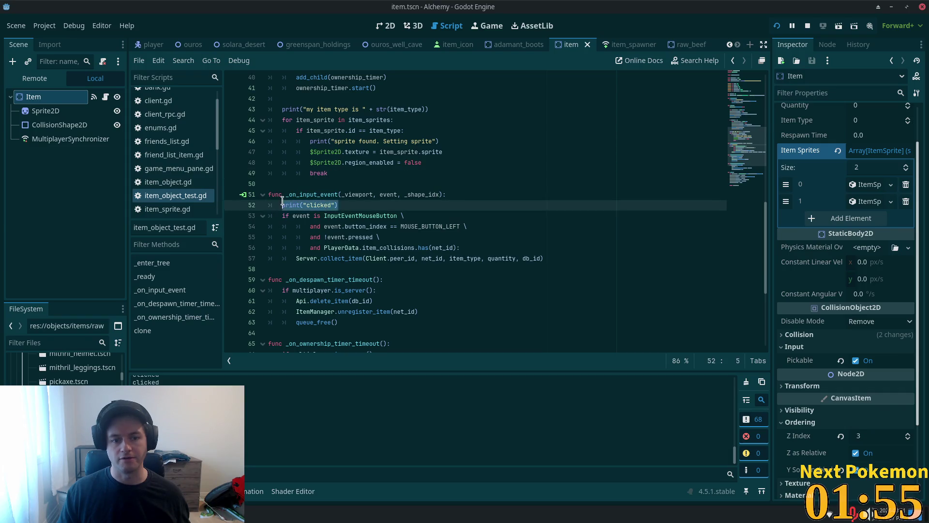
key(BackSpace)
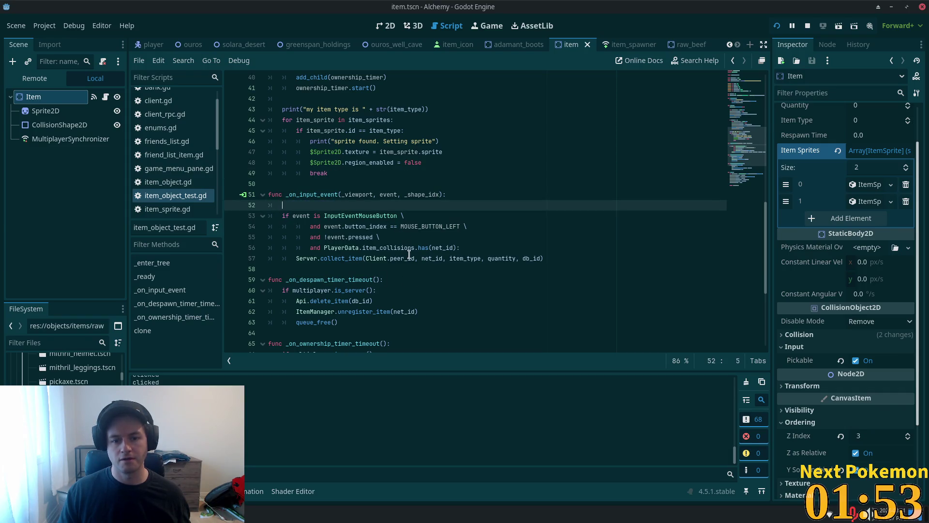
double_click(391, 247)
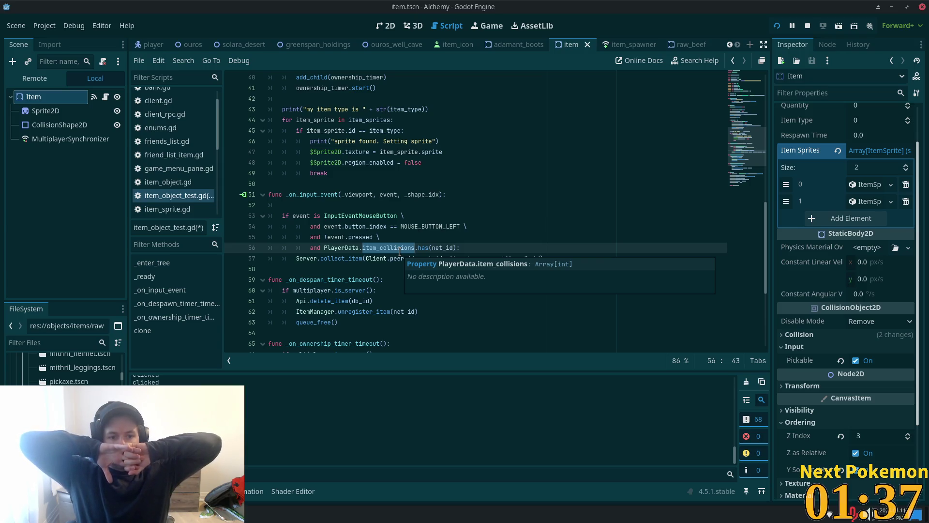
Step: Set a breakpoint on empty line 52 of _on_input_event and save the script
click(347, 195)
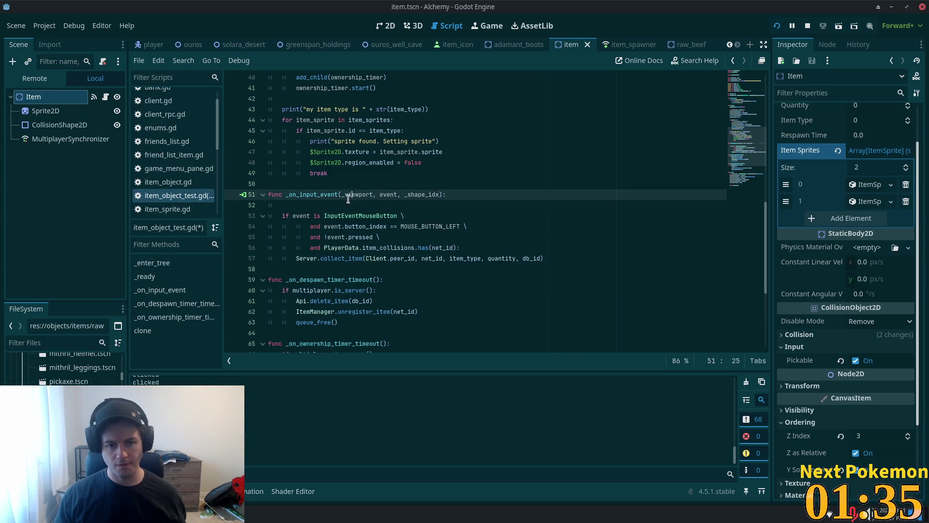
click(337, 201)
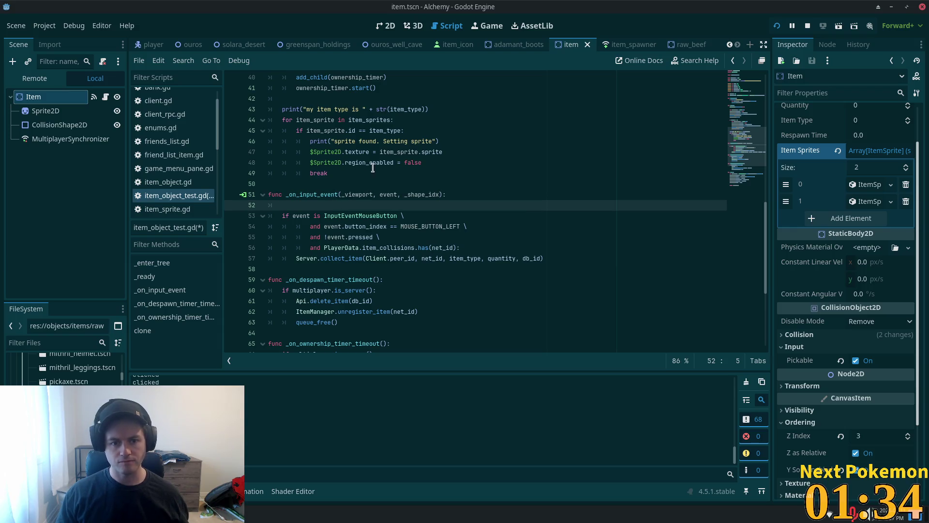
double_click(300, 215)
double_click(350, 225)
double_click(356, 237)
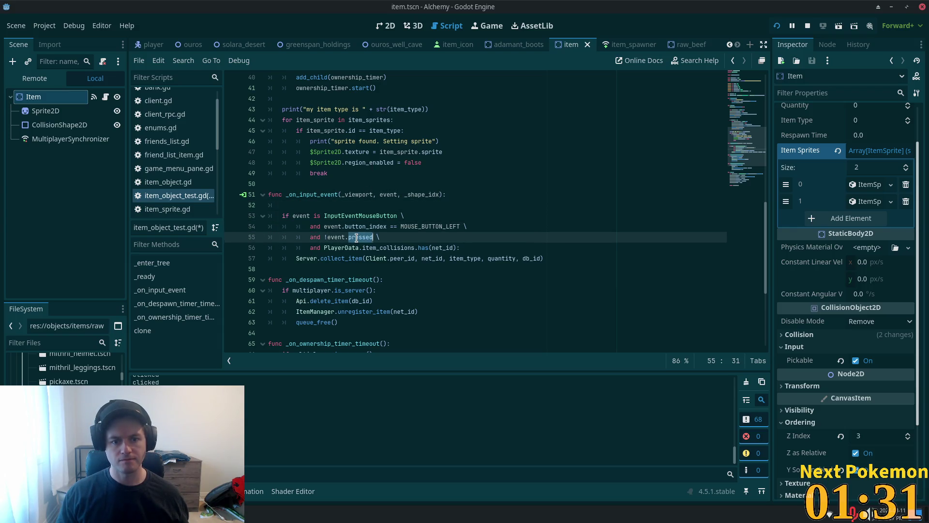
click(290, 198)
click(297, 207)
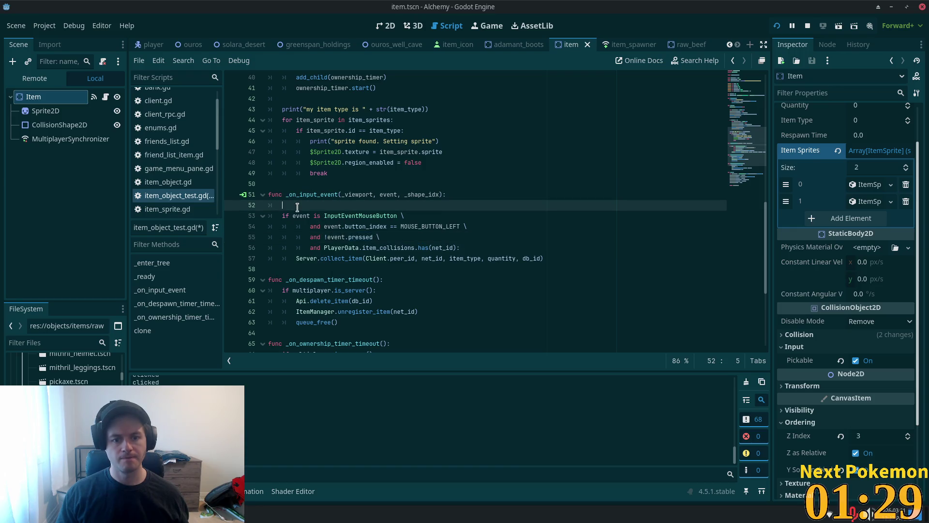
click(233, 207)
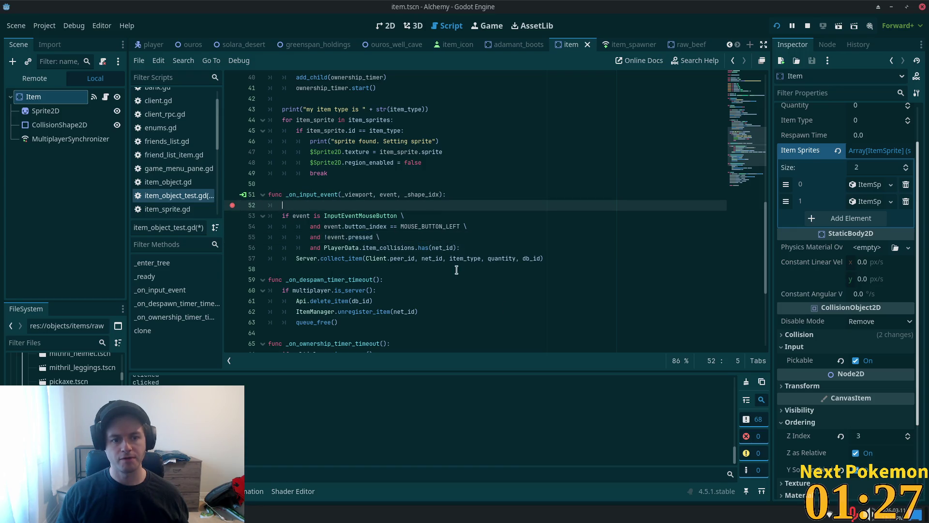
key(ctrl+s)
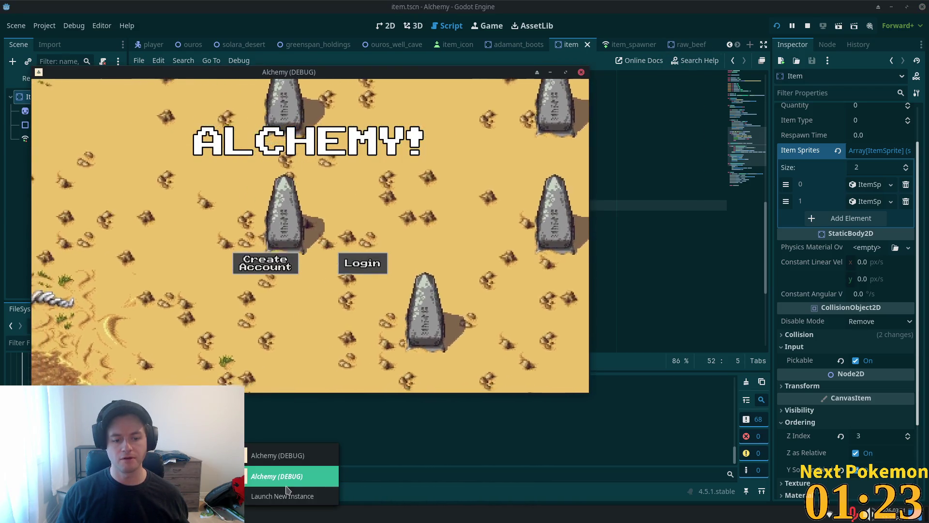
Step: Bring the running Alchemy (DEBUG) game window to the front
click(281, 478)
click(244, 510)
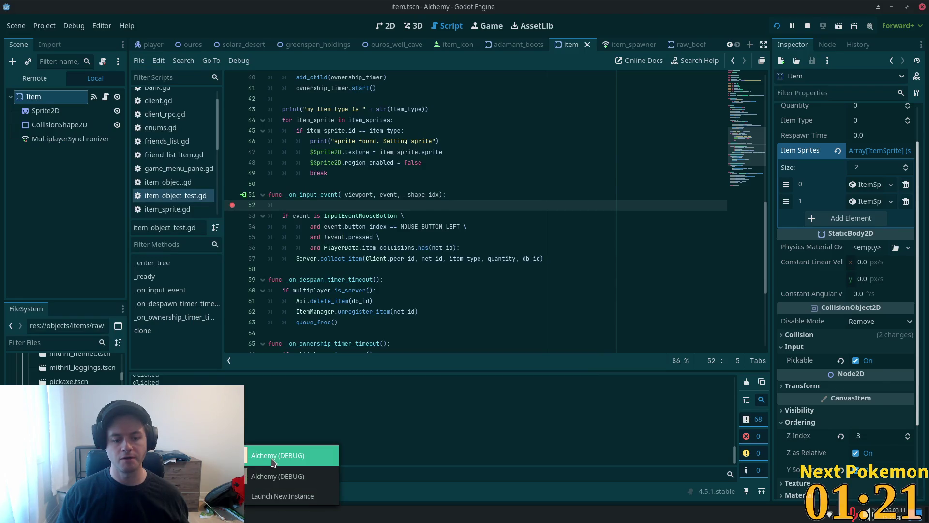
click(279, 452)
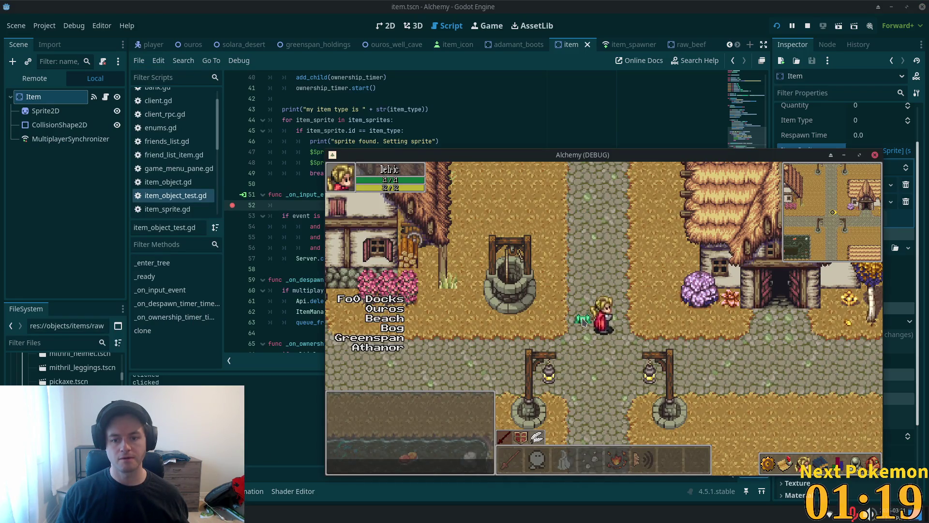
Step: Walk the player and click the dropped green item to hit the breakpoint
key(Down)
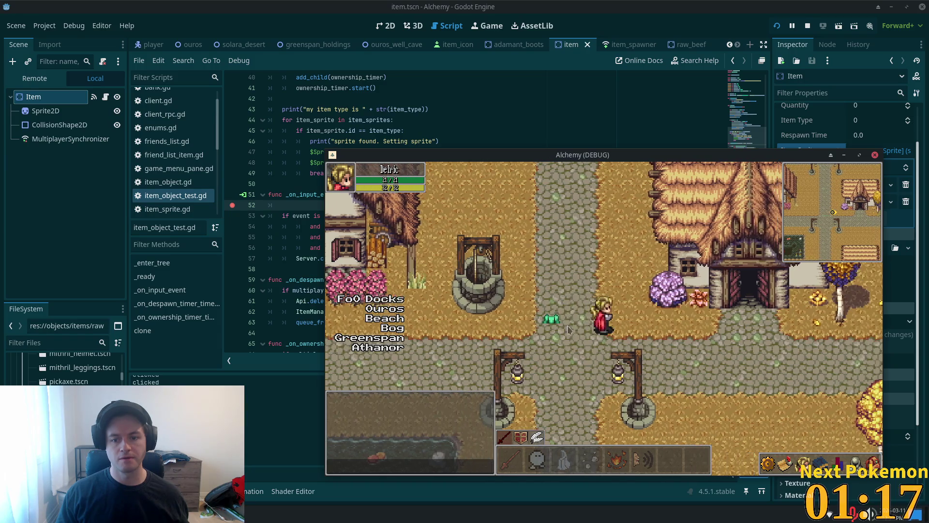
key(Up)
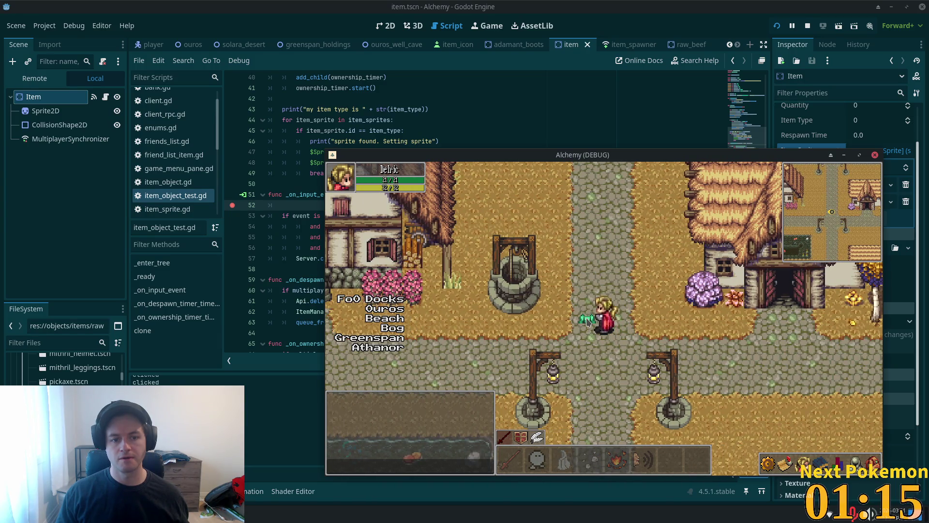
click(232, 215)
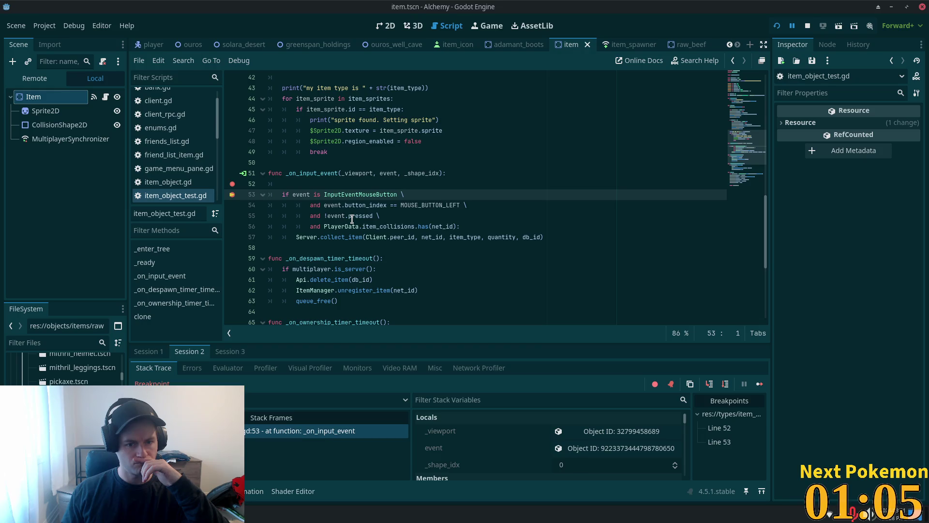
Step: Select item_collisions, scroll the Locals, and enlarge the debugger panel upward
double_click(373, 227)
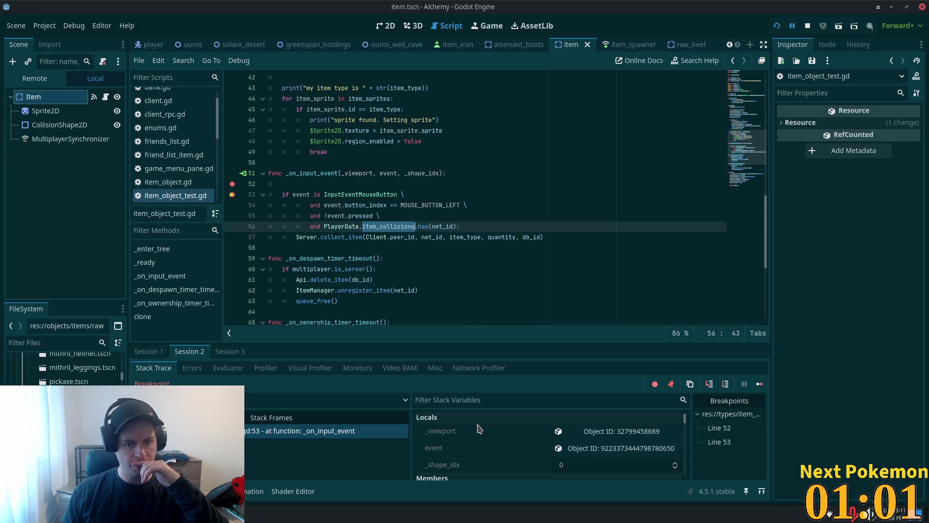
scroll(555, 426, down, 5)
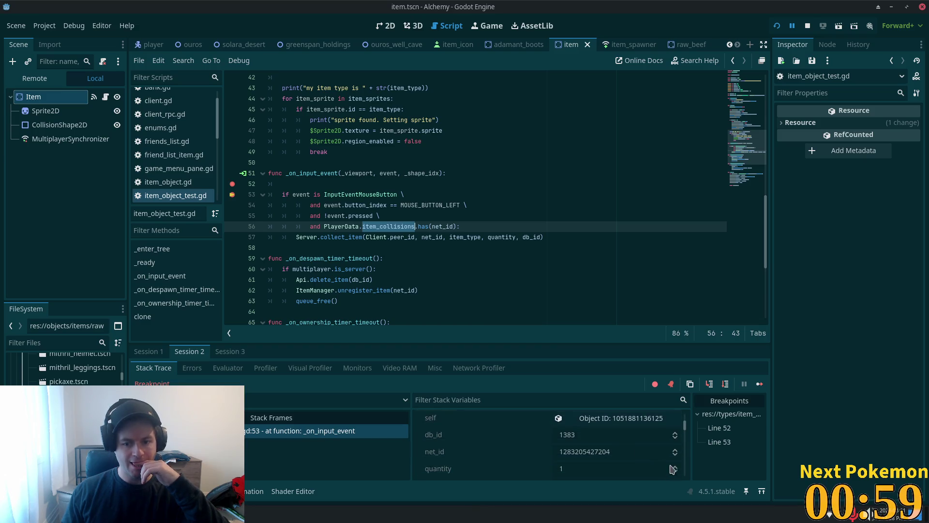
scroll(654, 424, down, 2)
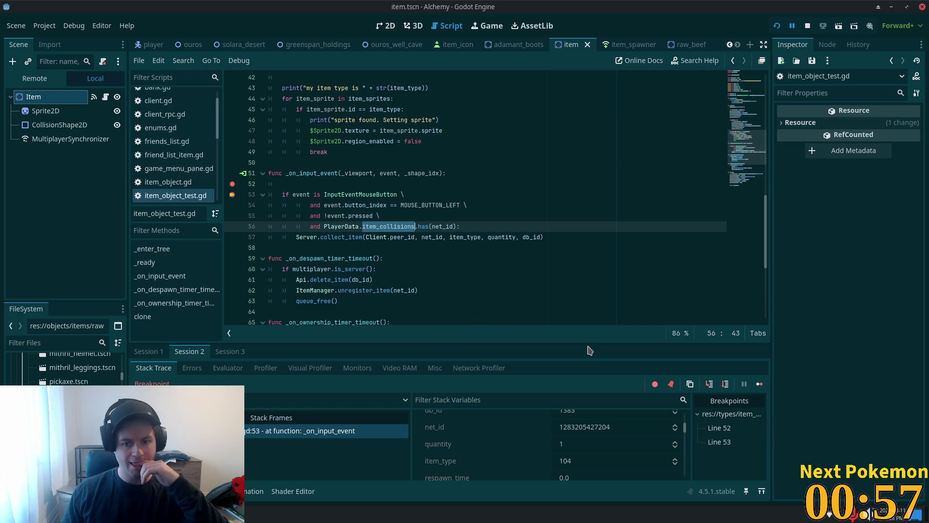
drag(587, 343, 576, 125)
scroll(553, 290, down, 10)
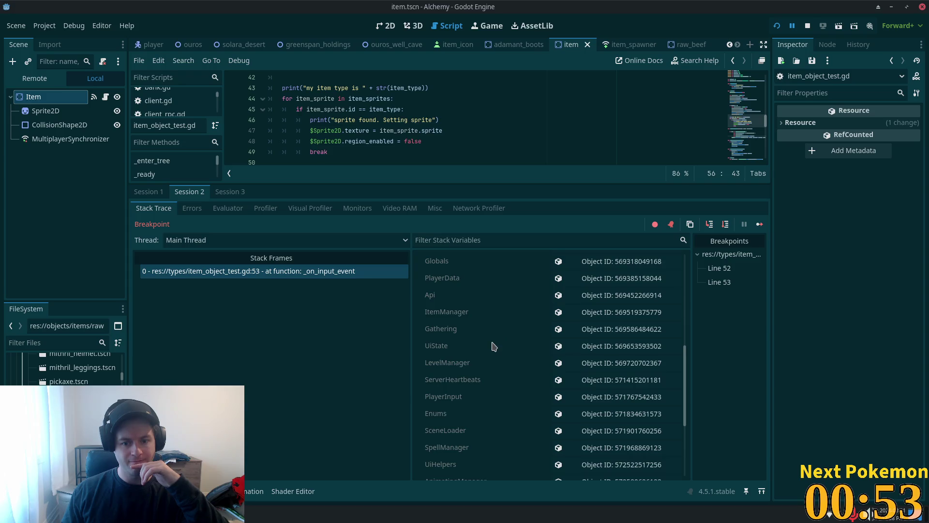
Step: Open the PlayerData global in the Inspector and expand Item Collisions, finding it empty (size 0)
scroll(494, 348, down, 8)
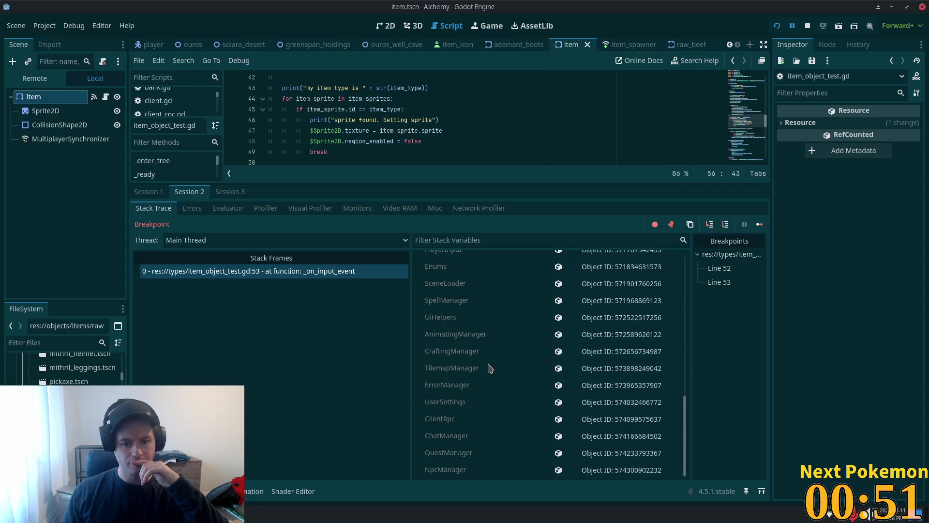
scroll(477, 430, up, 10)
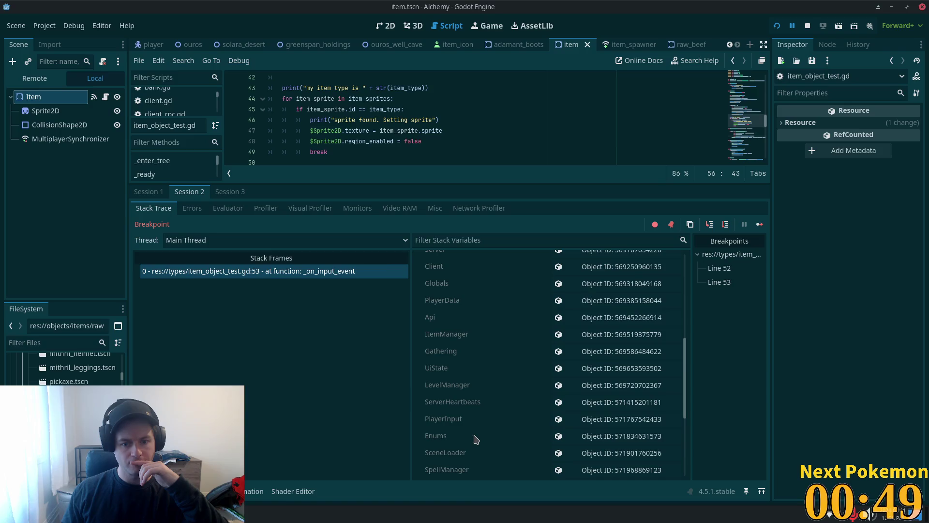
scroll(449, 424, up, 8)
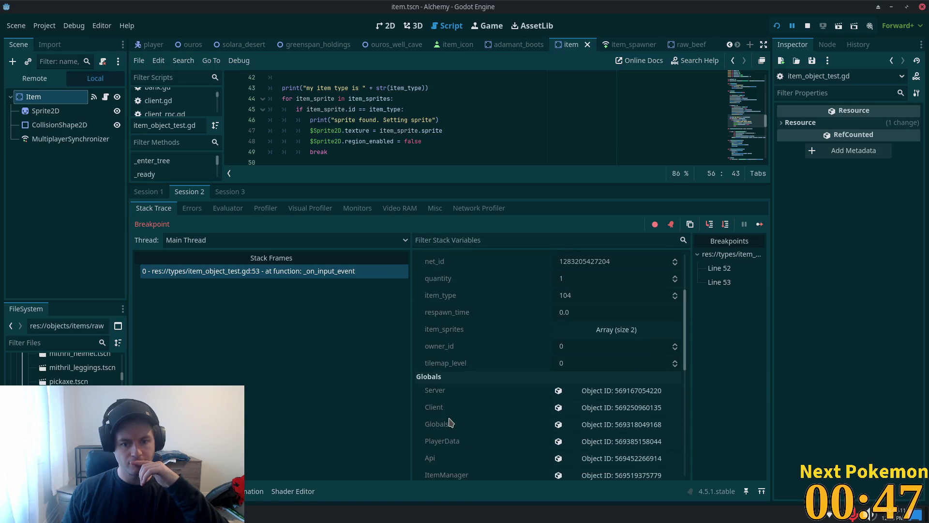
scroll(451, 425, down, 3)
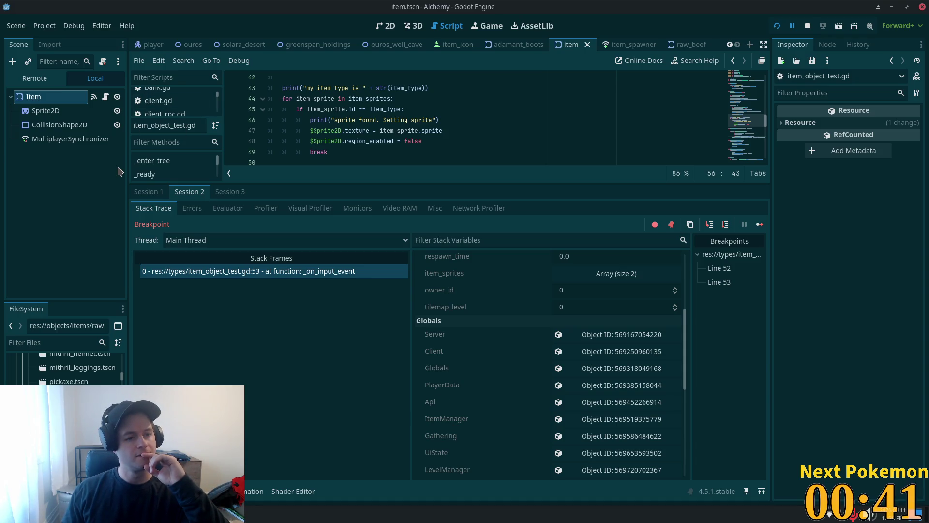
scroll(587, 409, down, 3)
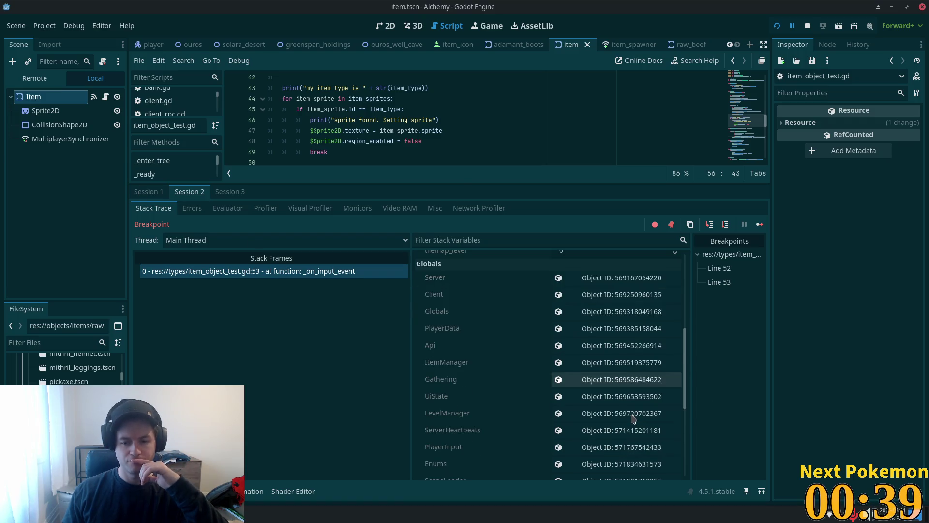
click(446, 329)
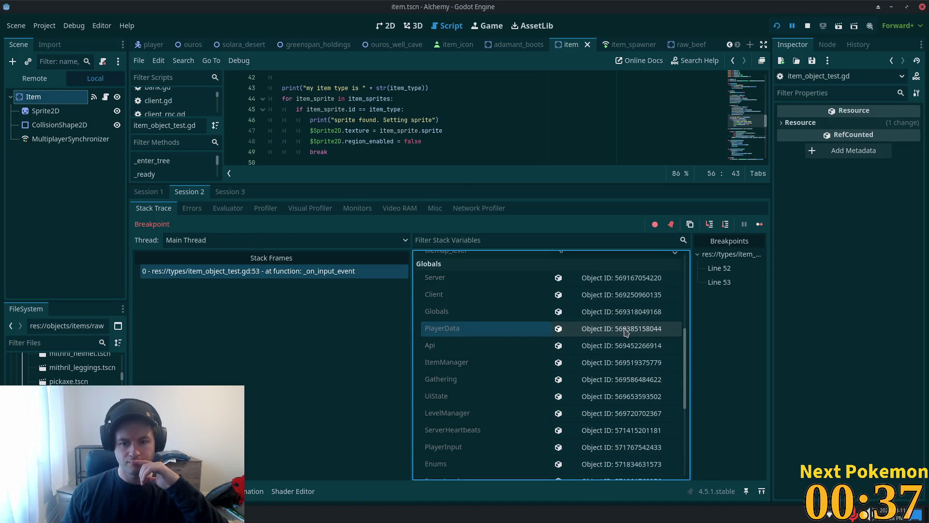
click(621, 328)
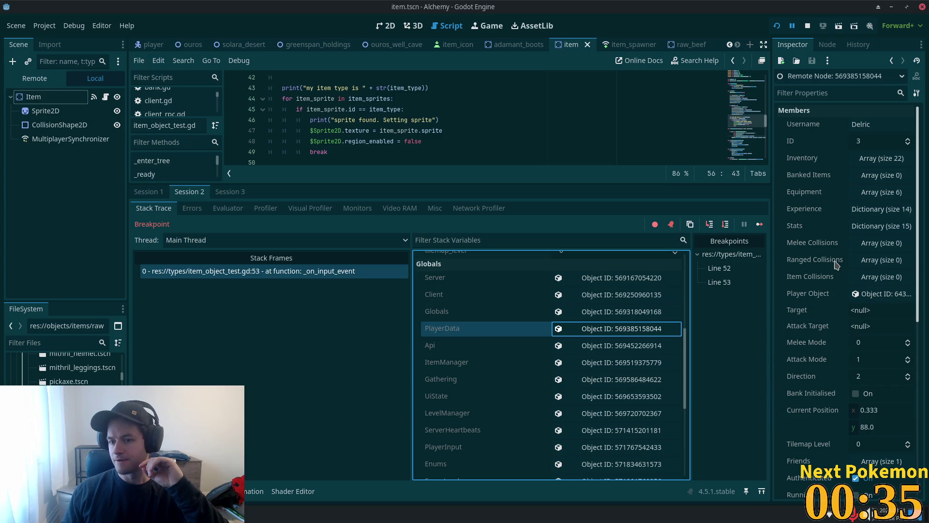
click(871, 277)
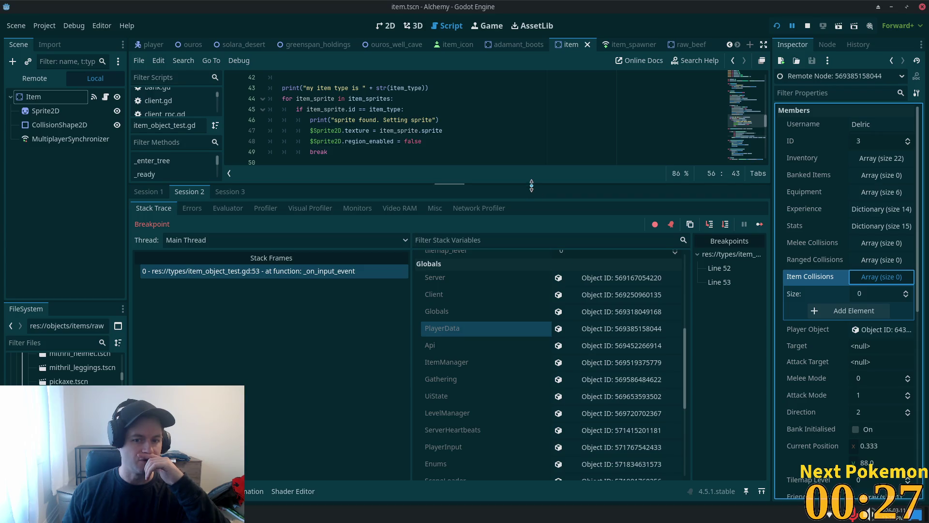
drag(532, 183, 531, 362)
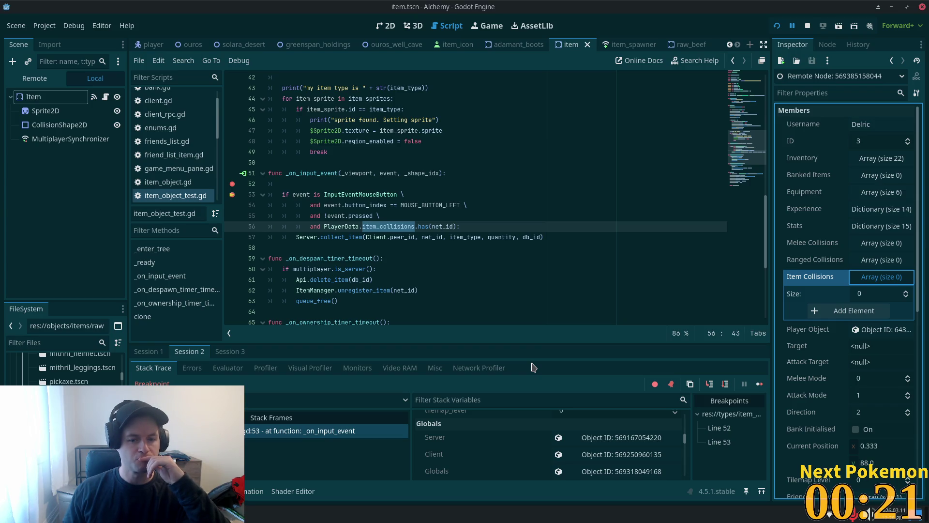
Step: Delete empty line 52 with its breakpoint, then select item_collisions on line 55
click(261, 461)
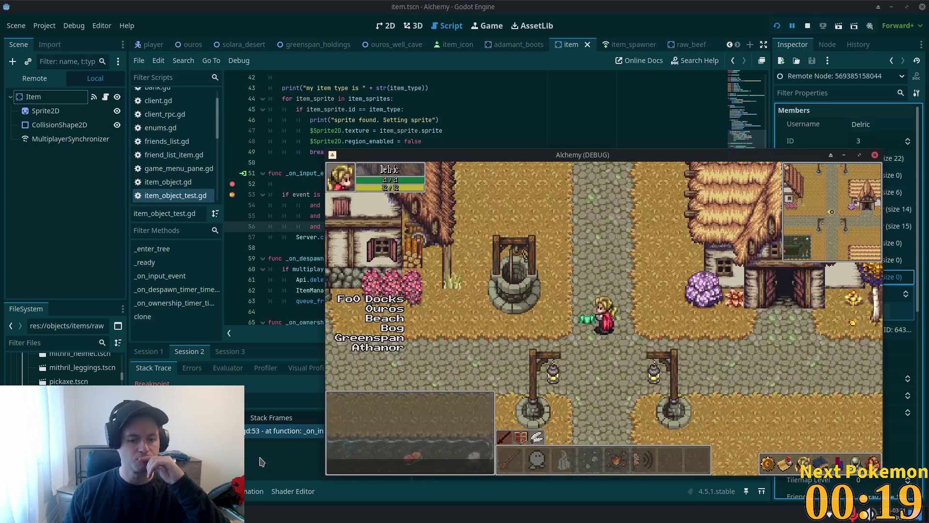
click(305, 207)
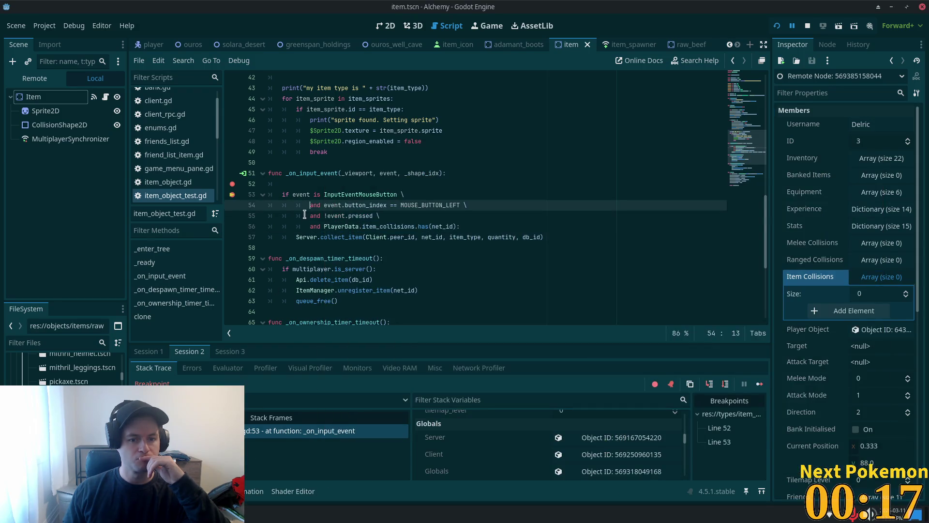
click(288, 183)
key(BackSpace)
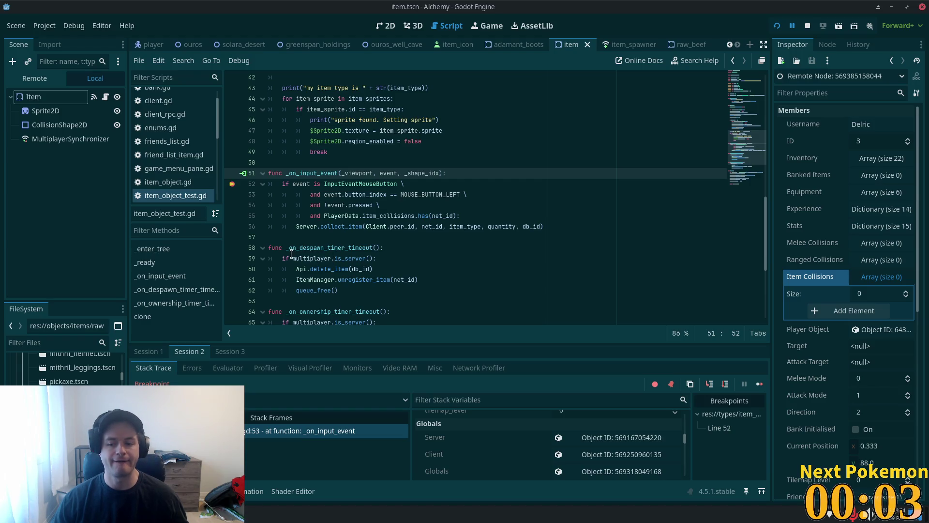
click(390, 215)
double_click(389, 215)
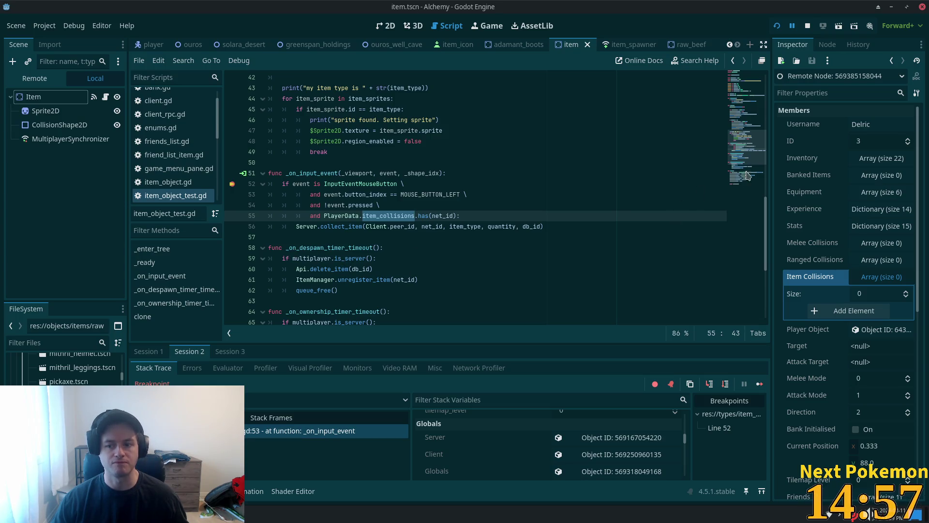
Step: Review the preload constant at the top, then switch to the PokemonCommunityGame popup
scroll(567, 149, up, 10)
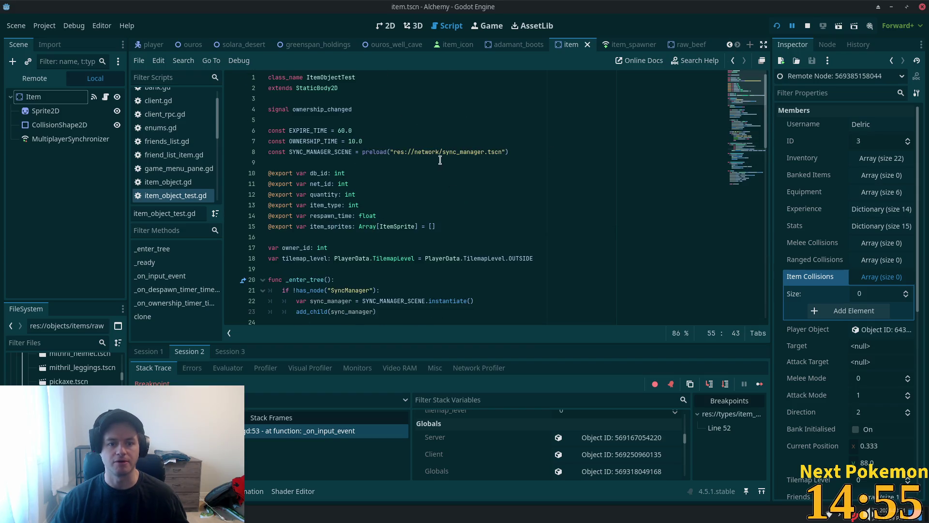
click(506, 153)
key(Return)
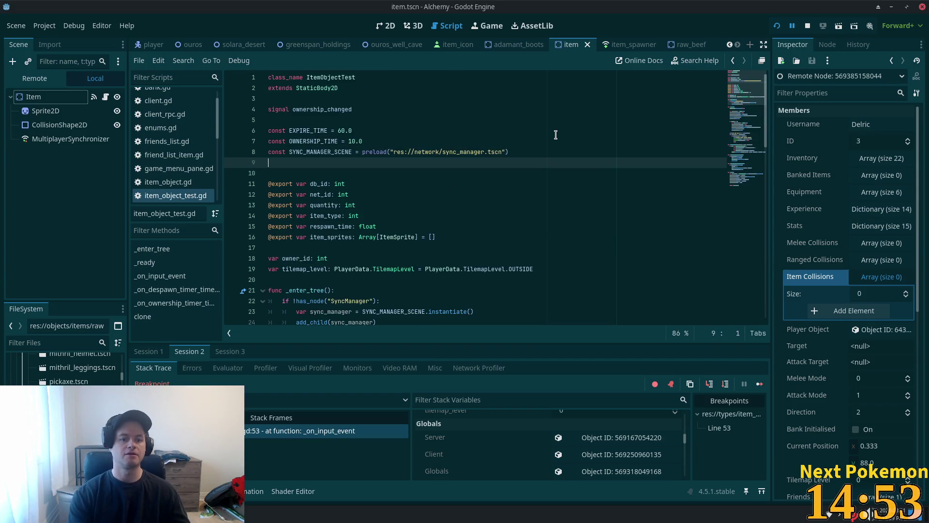
key(BackSpace)
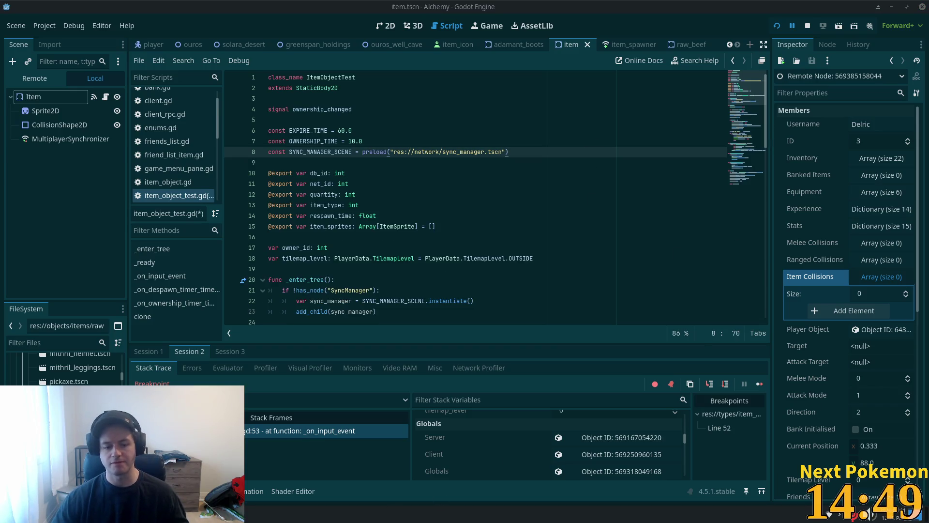
click(264, 514)
click(291, 450)
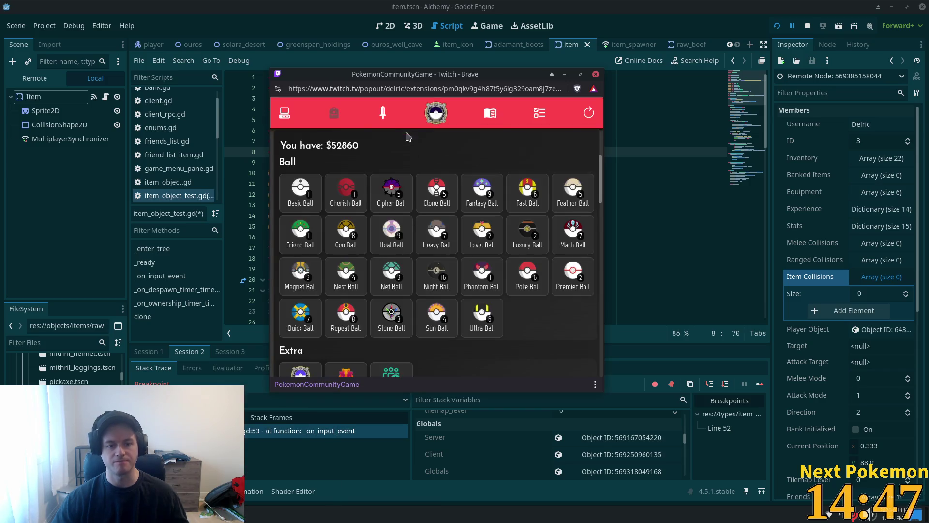
Step: Search the owned Pokémon list for 'bonsly'
click(285, 113)
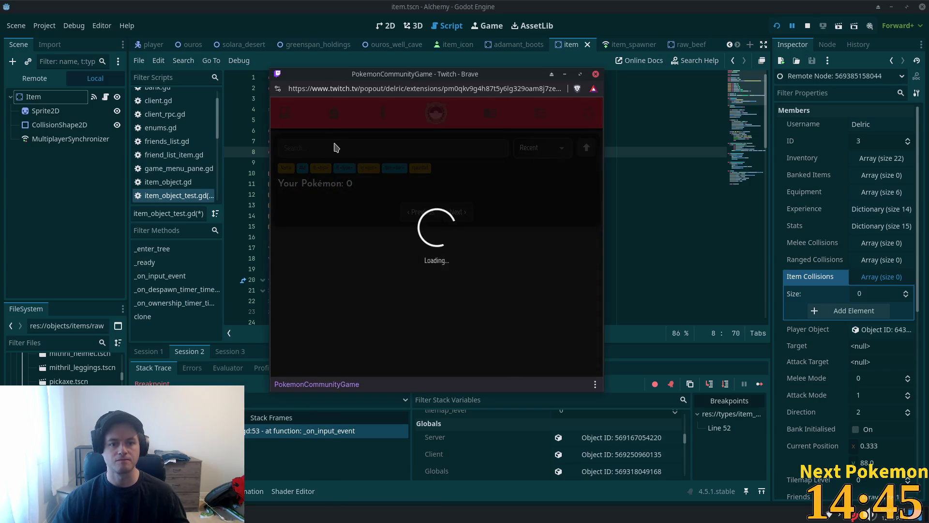
click(330, 147)
text(bonsly)
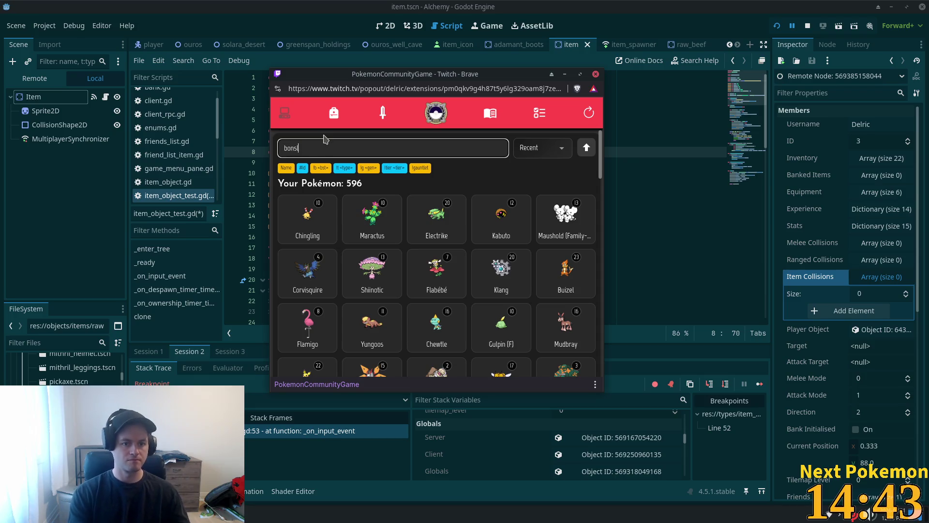
key(Return)
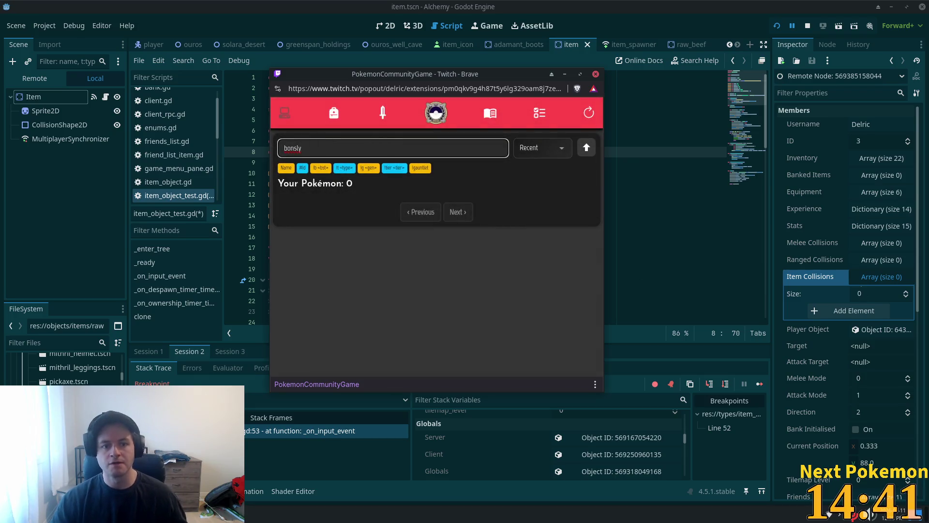
key(alt+Tab)
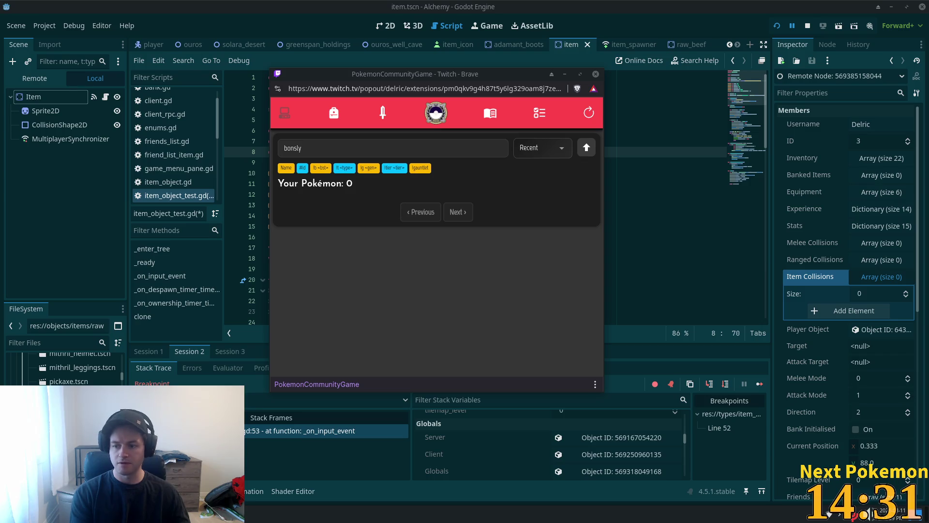
Step: Check the Stone Ball and Geo Ball details in the shop, then return to the Pokémon list
click(334, 112)
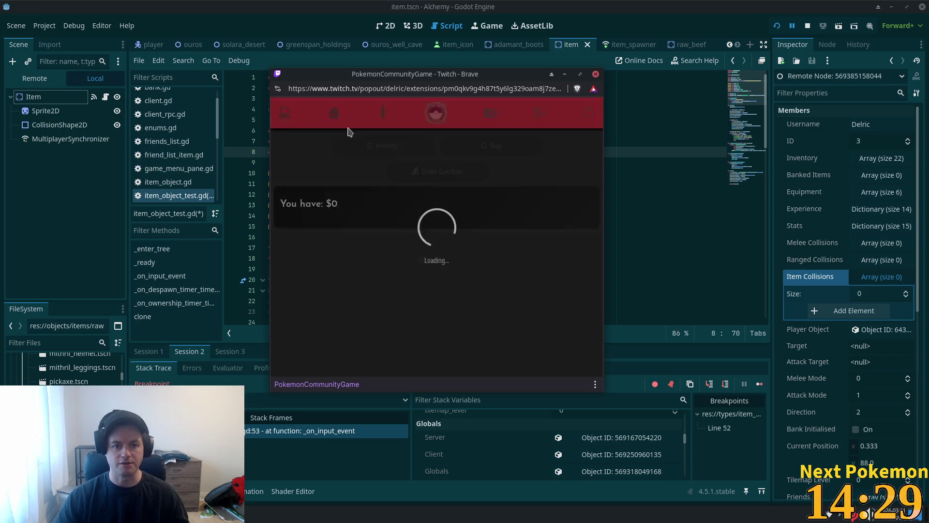
scroll(391, 271, down, 2)
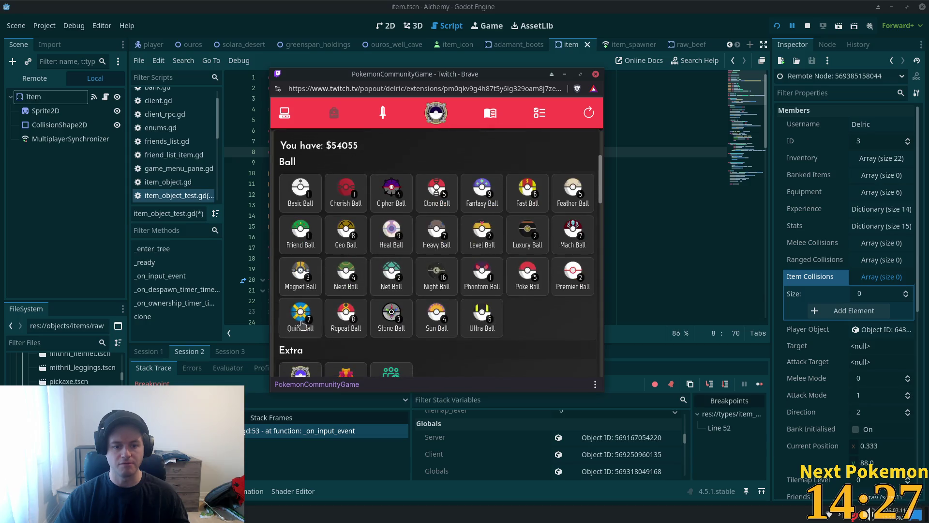
click(408, 337)
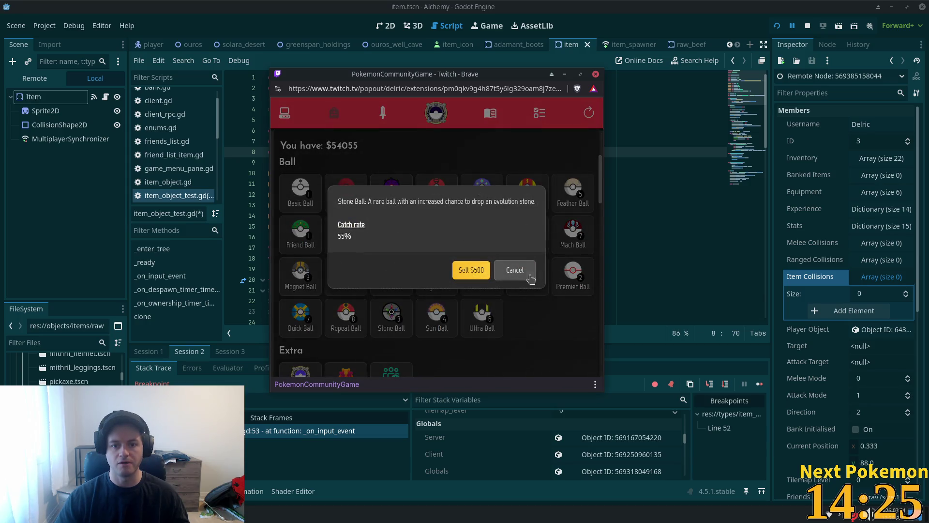
click(513, 274)
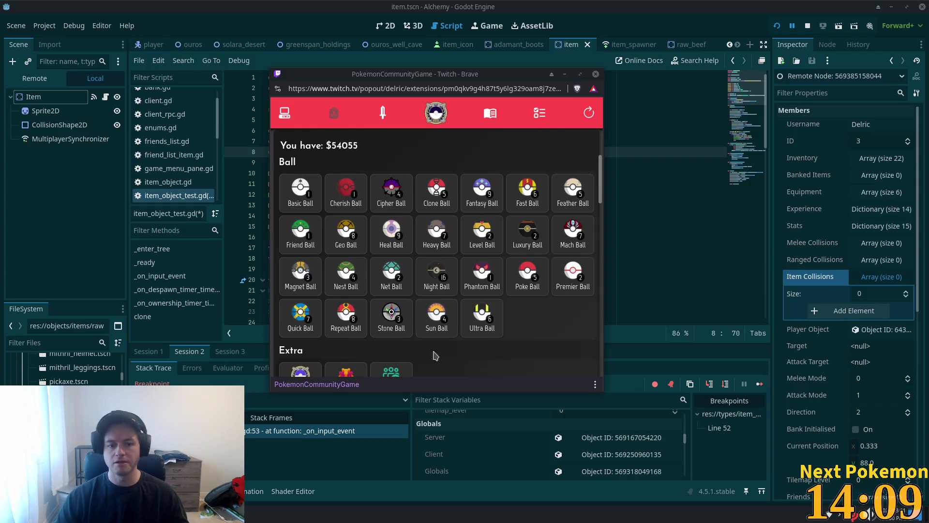
click(346, 232)
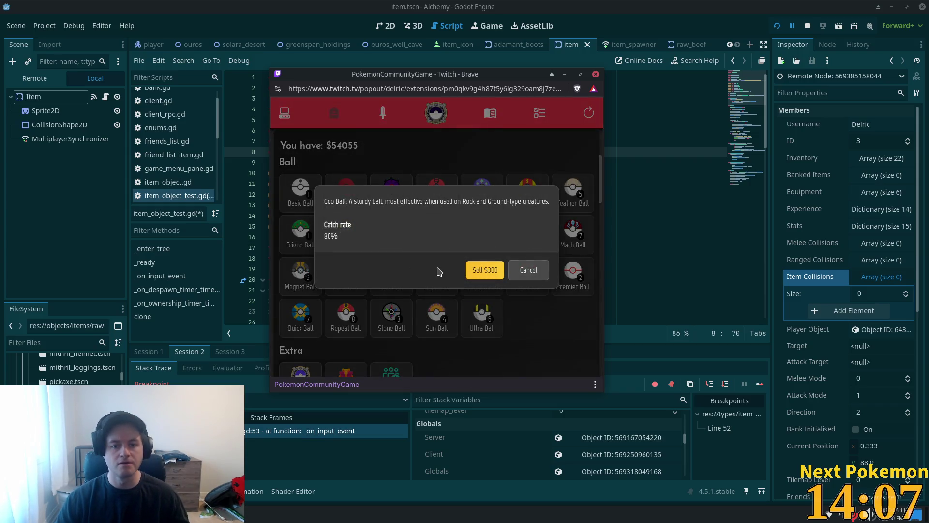
click(529, 270)
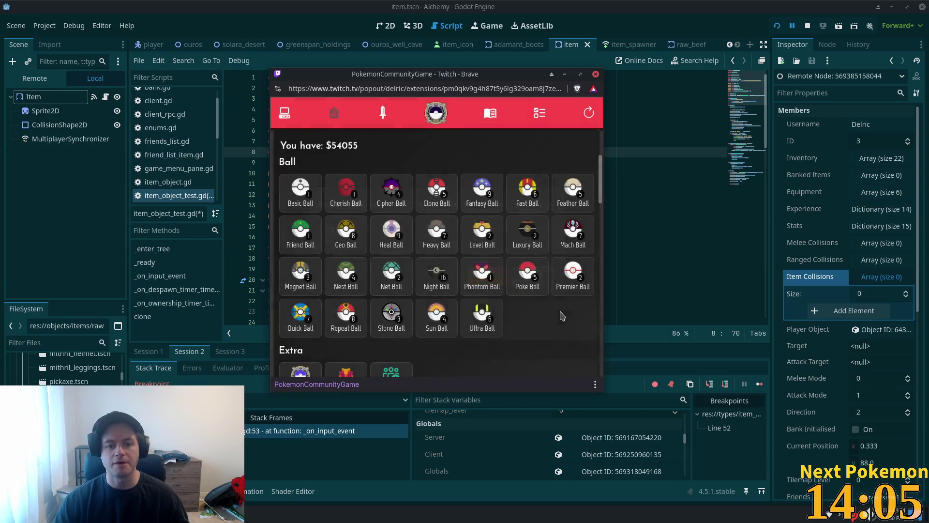
click(289, 106)
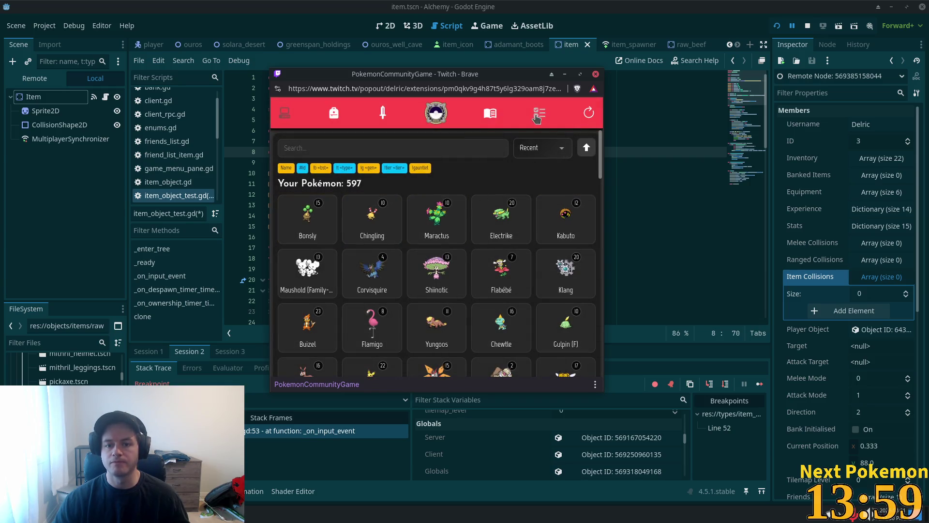
Step: Open Bonsly's detail card, look through it, and close it
click(305, 217)
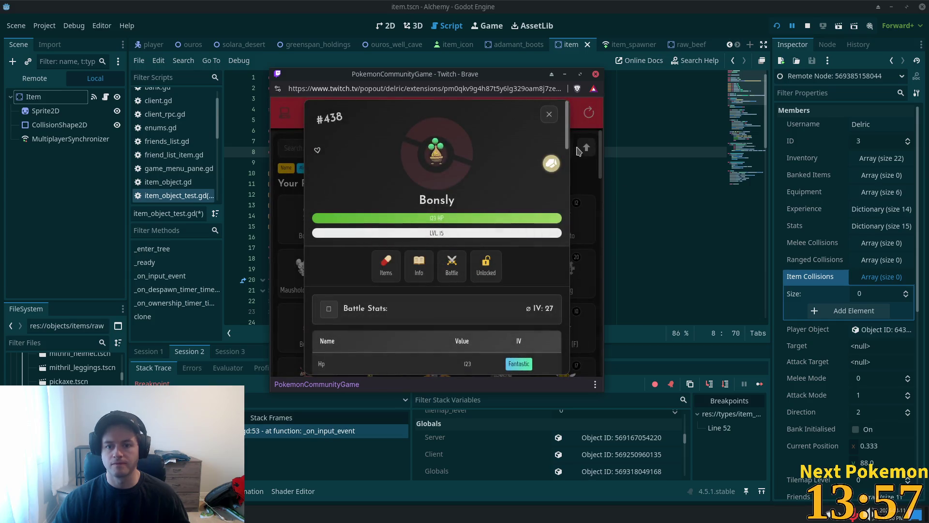
scroll(453, 359, down, 10)
scroll(450, 359, up, 2)
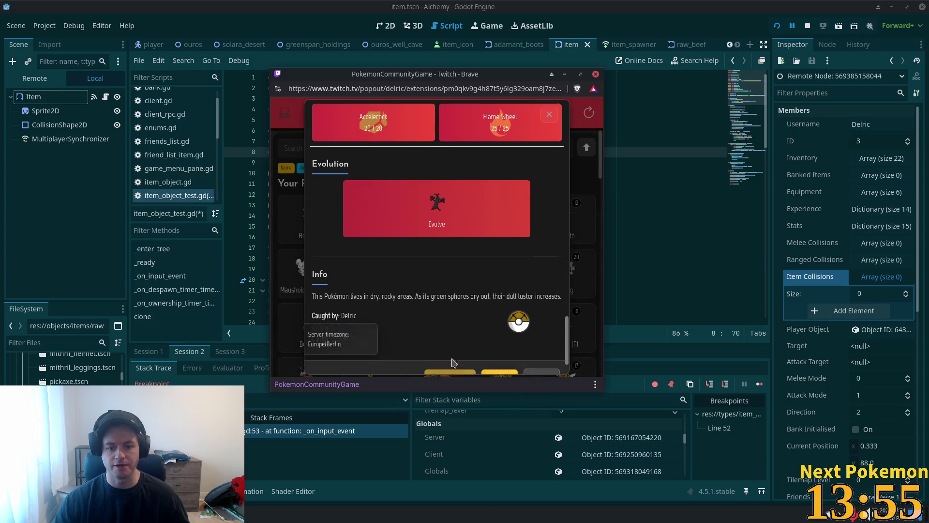
scroll(450, 359, down, 1)
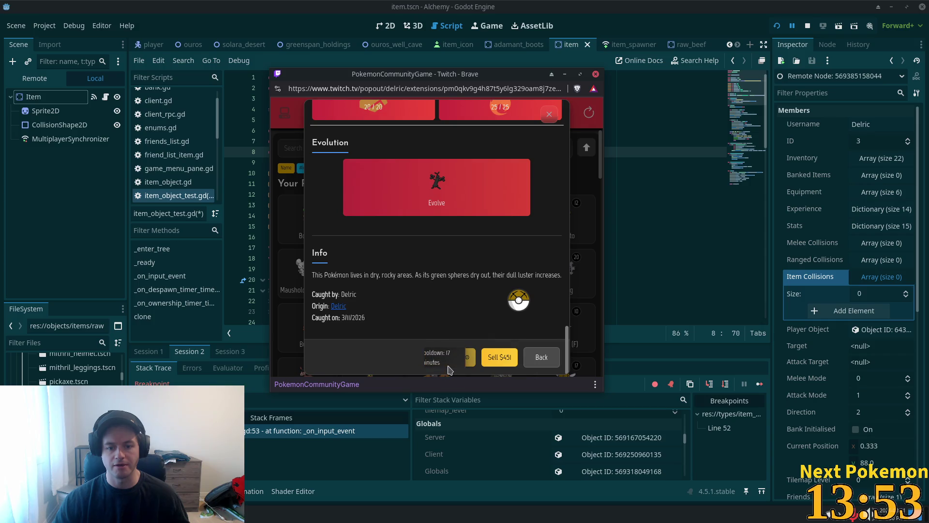
scroll(449, 370, up, 5)
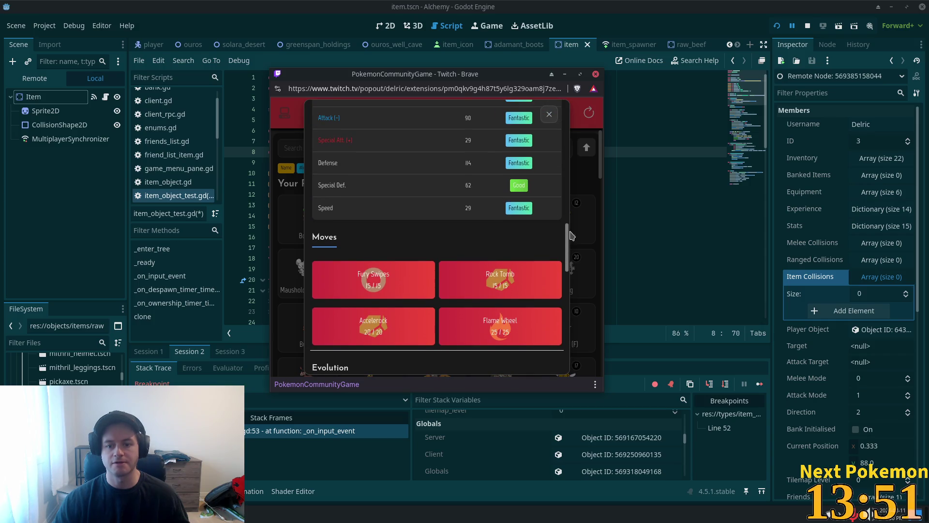
scroll(537, 213, down, 1)
scroll(537, 241, up, 6)
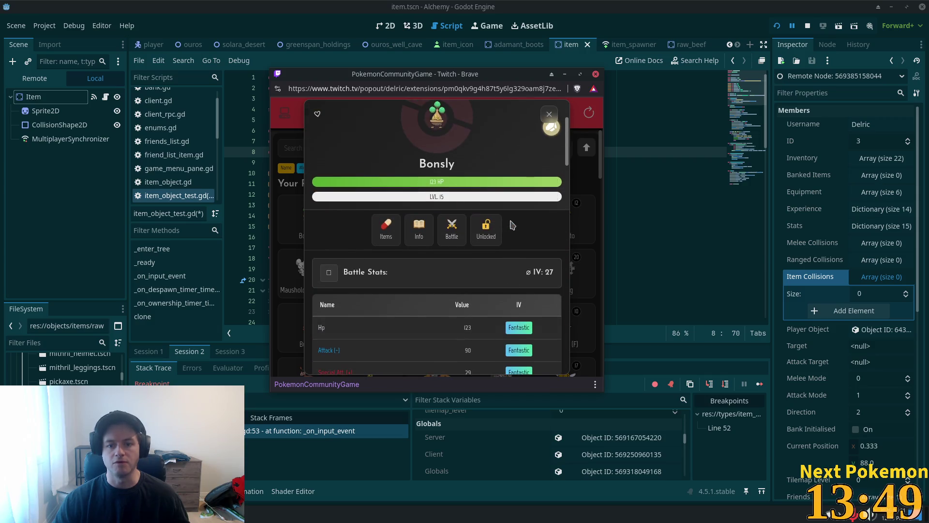
scroll(525, 271, up, 1)
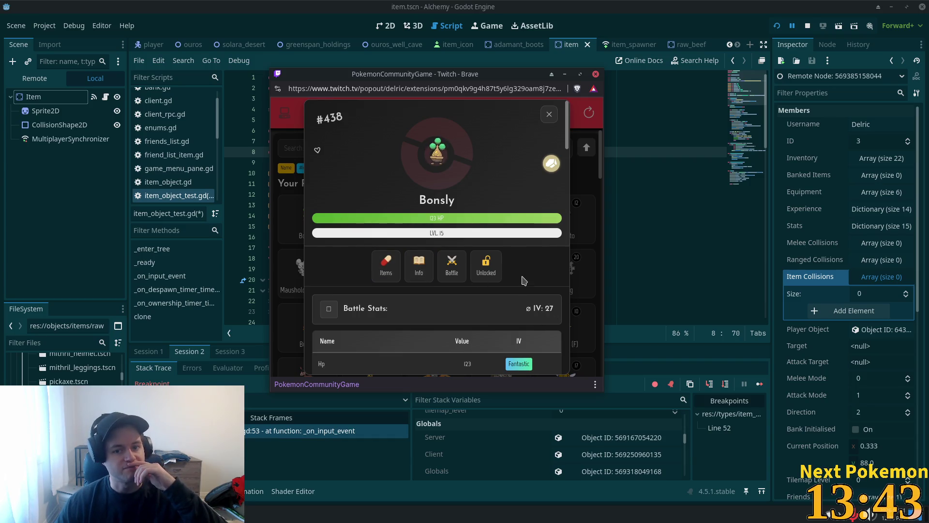
click(549, 115)
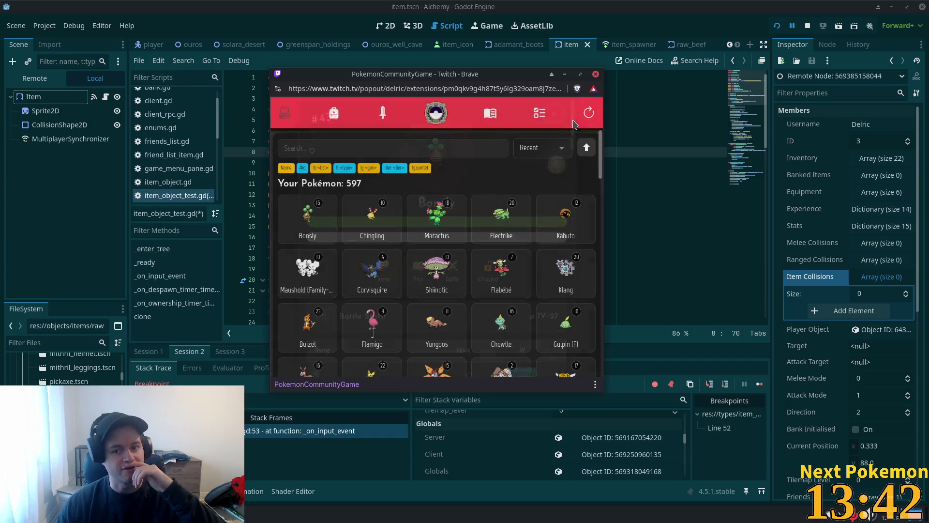
Step: Sort the collection by IV, try evolving Bonsly, then return to the Godot editor
click(552, 150)
click(530, 224)
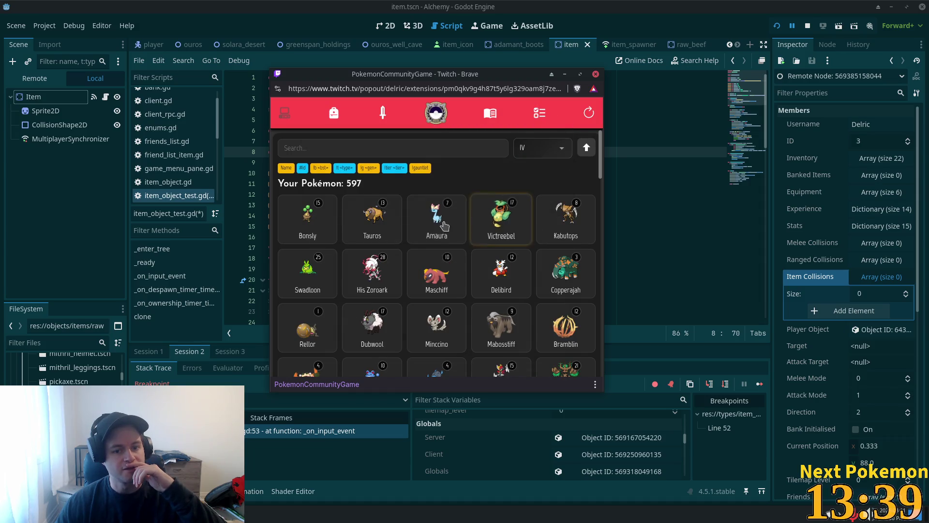
click(301, 241)
scroll(515, 328, down, 10)
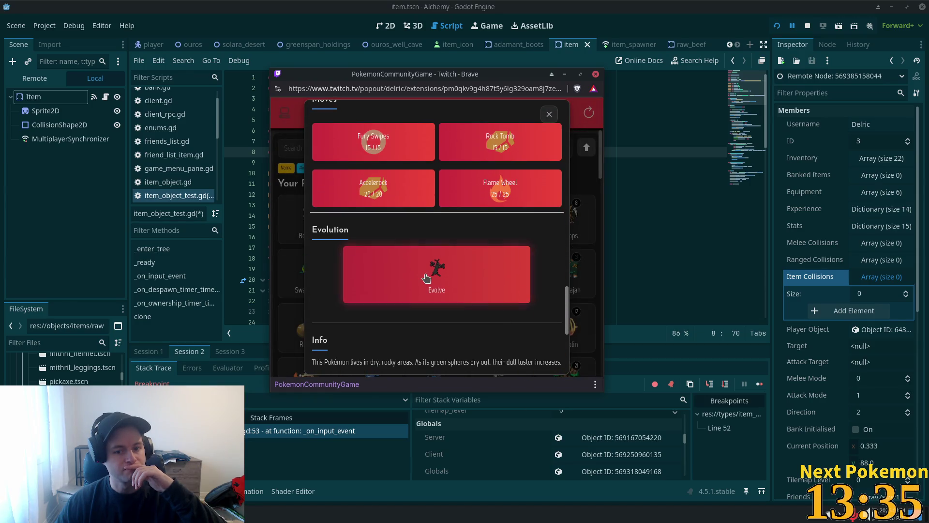
click(439, 277)
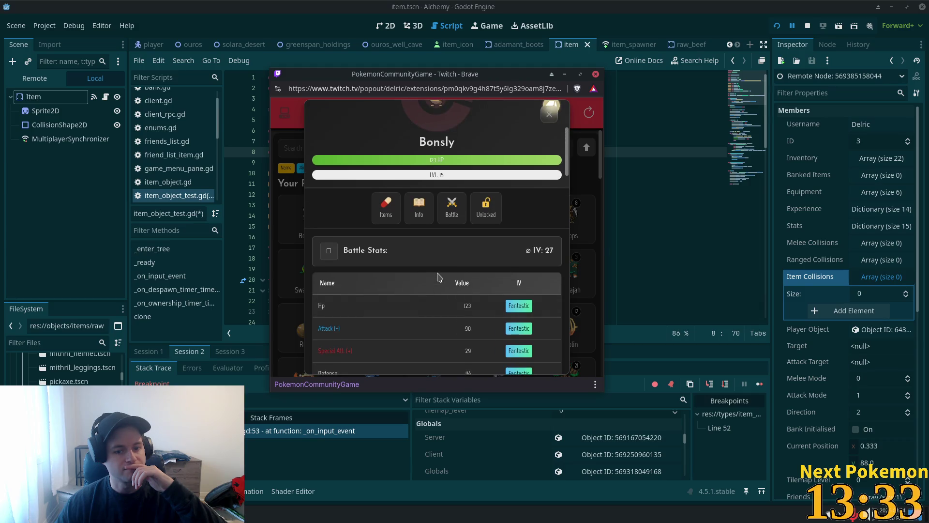
scroll(438, 277, down, 3)
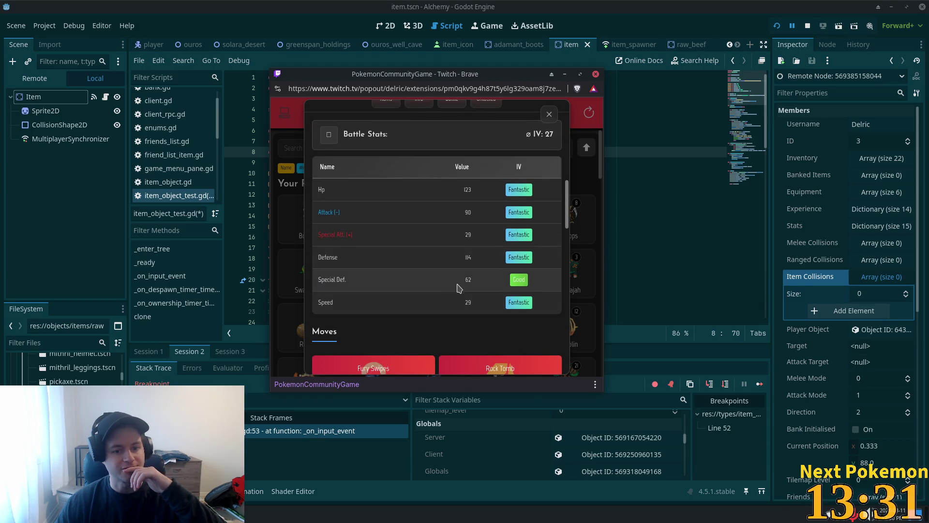
scroll(518, 295, up, 5)
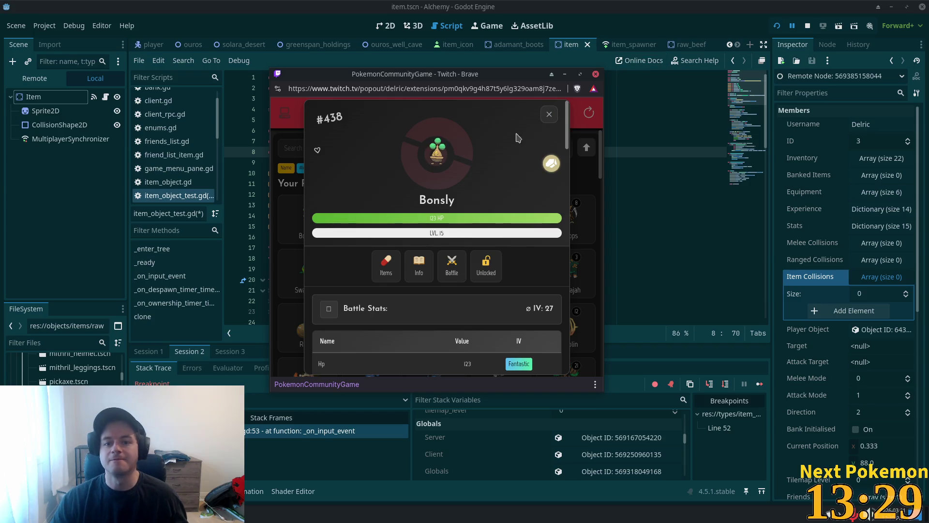
click(548, 114)
click(652, 5)
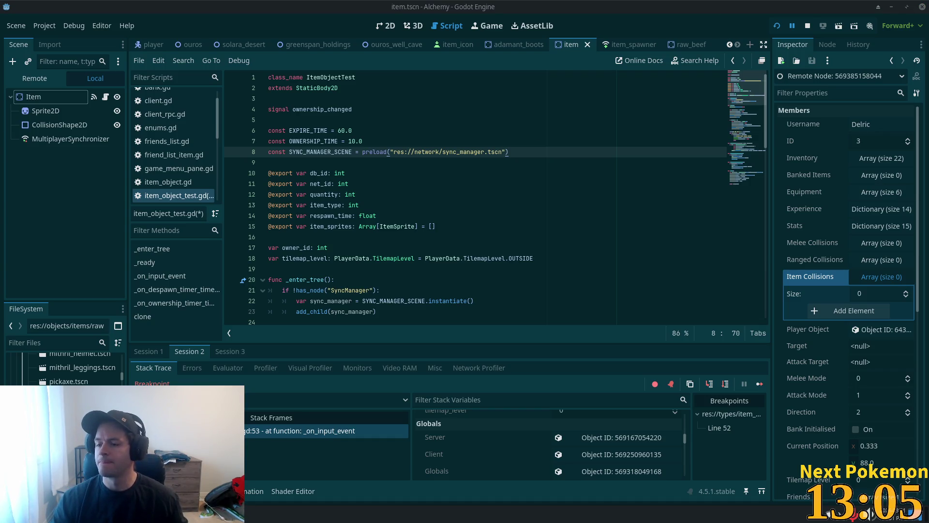
Step: Check the tilemap_level and item_type declarations in item_object_test.gd, then switch to VS Code
click(484, 260)
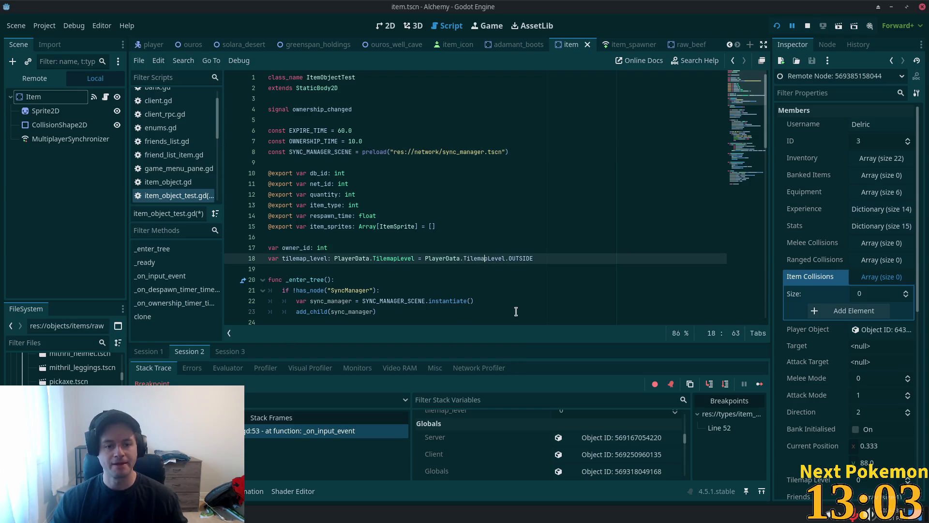
click(397, 209)
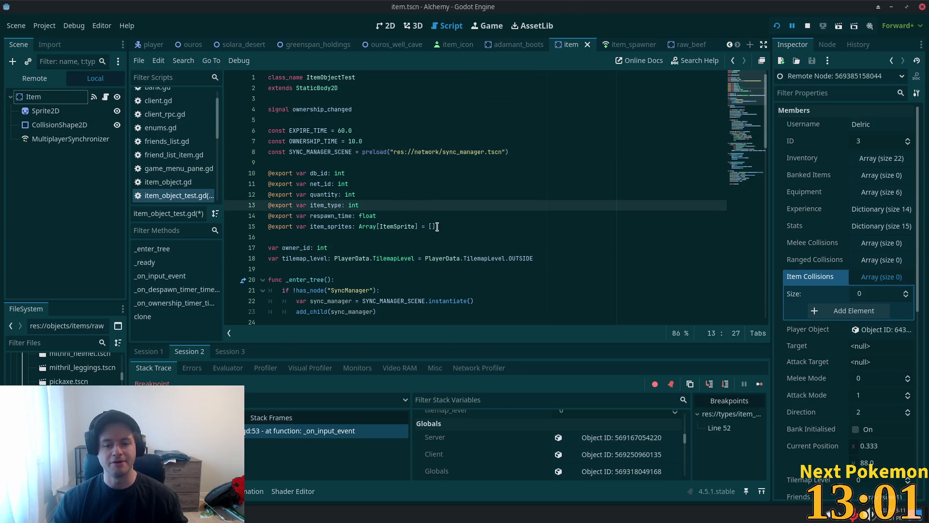
scroll(396, 194, down, 2)
click(394, 171)
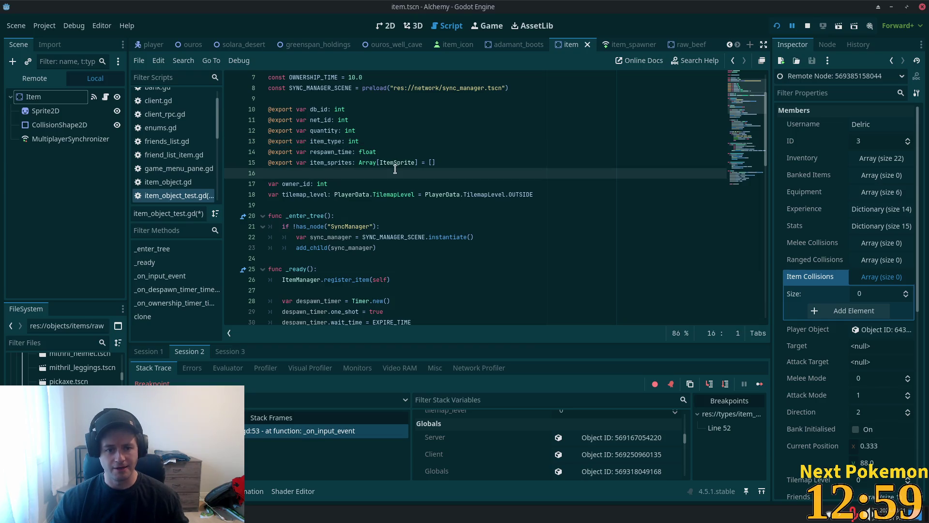
scroll(424, 237, up, 2)
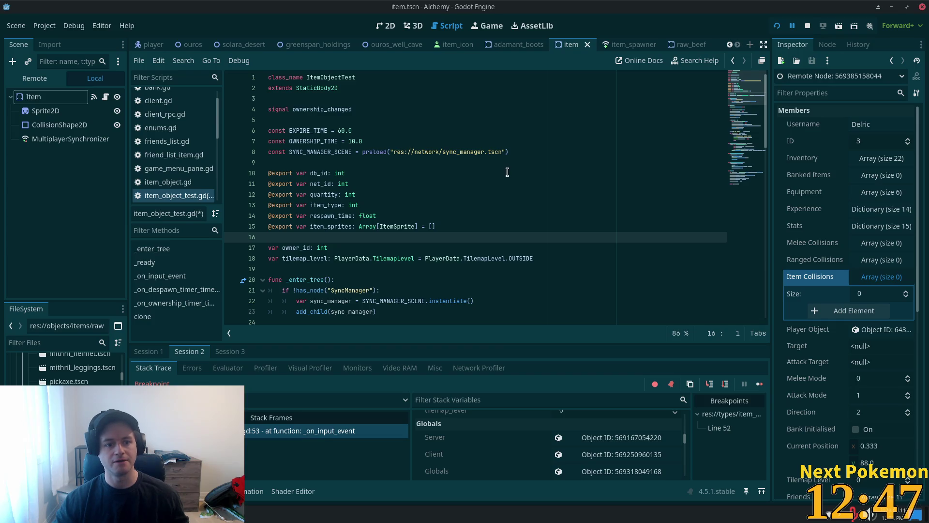
key(alt+Tab)
scroll(742, 155, up, 9)
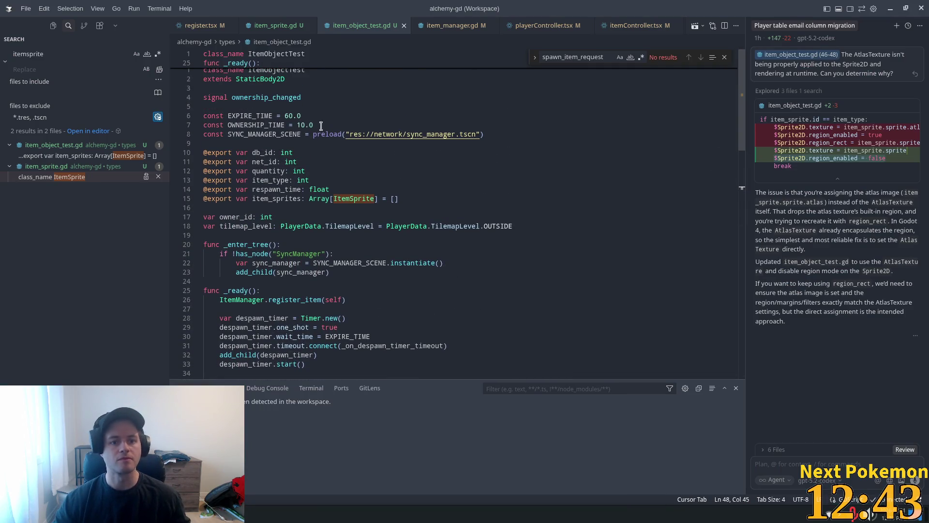
Step: Add a const PICKUP_DISTANCE = 100.0 below the SYNC_MANAGER_SCENE preload line
click(451, 153)
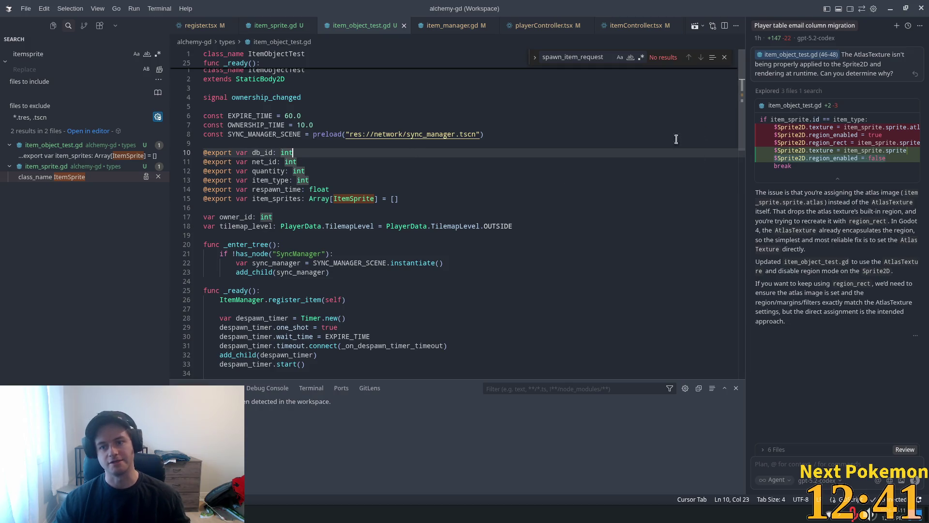
click(724, 57)
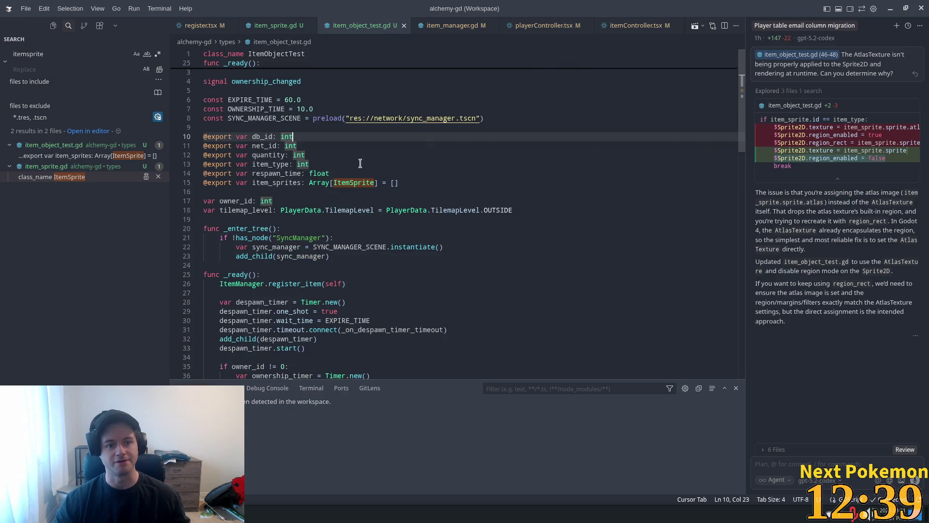
click(474, 118)
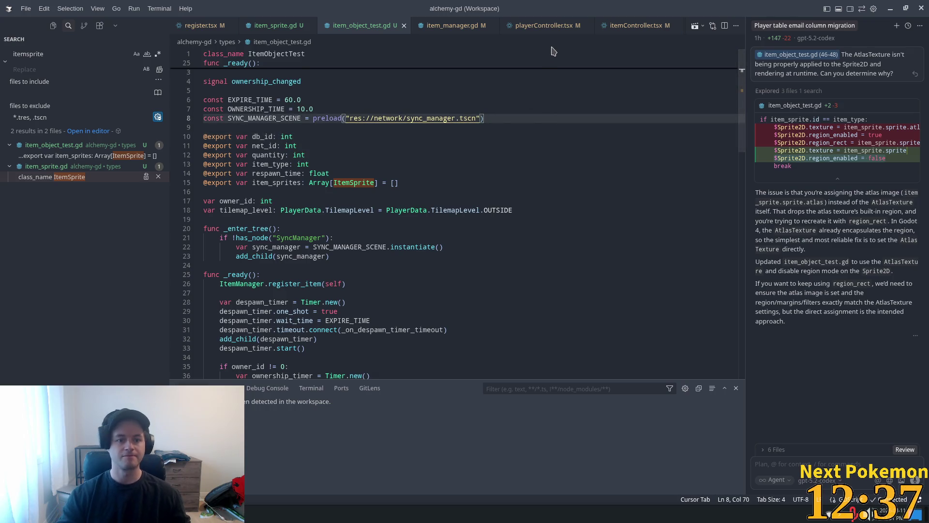
key(Return)
text(const)
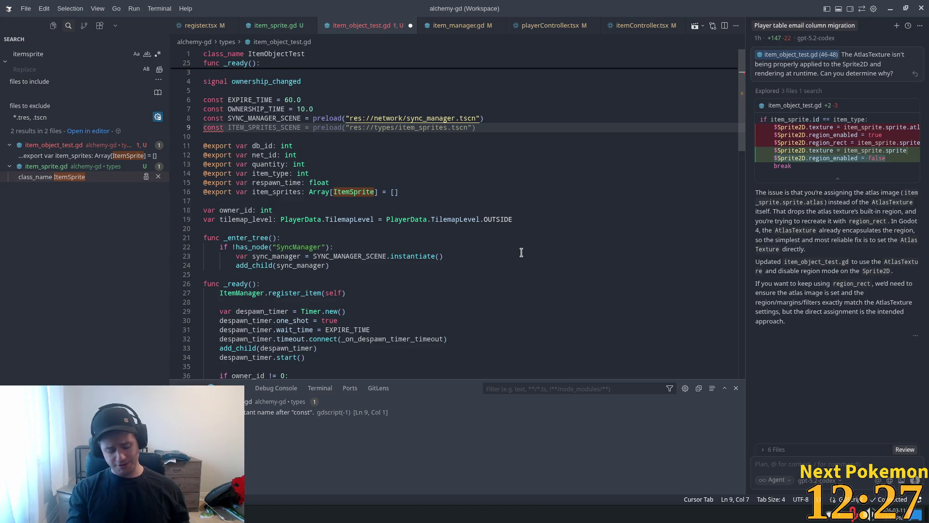
text(PICKUP_DIS)
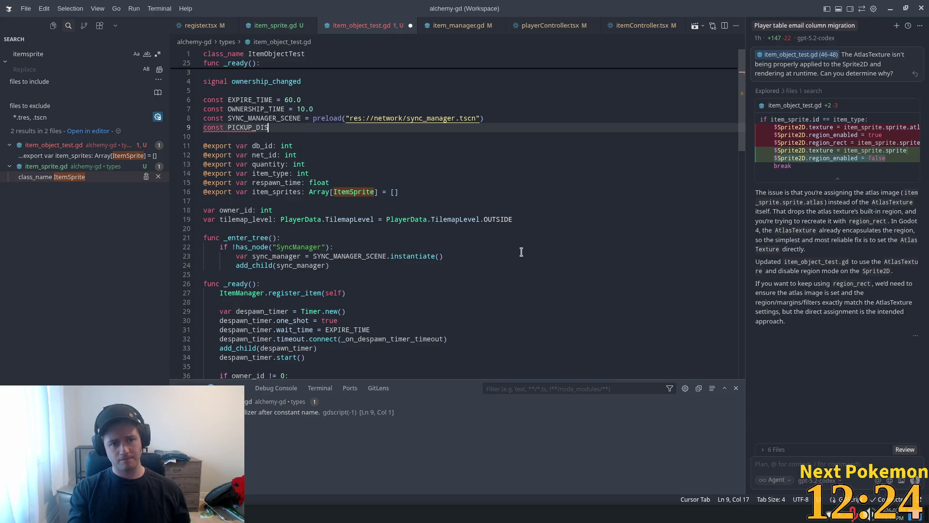
key(Tab)
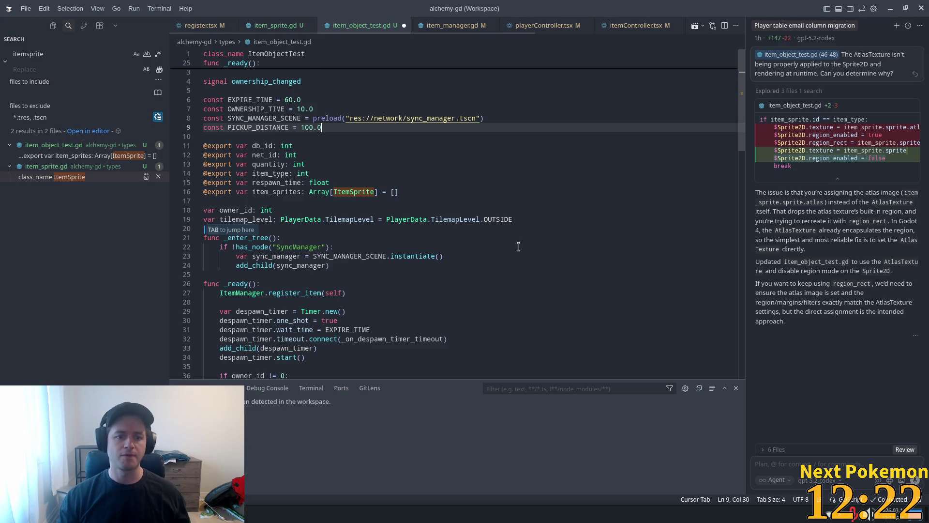
key(Tab)
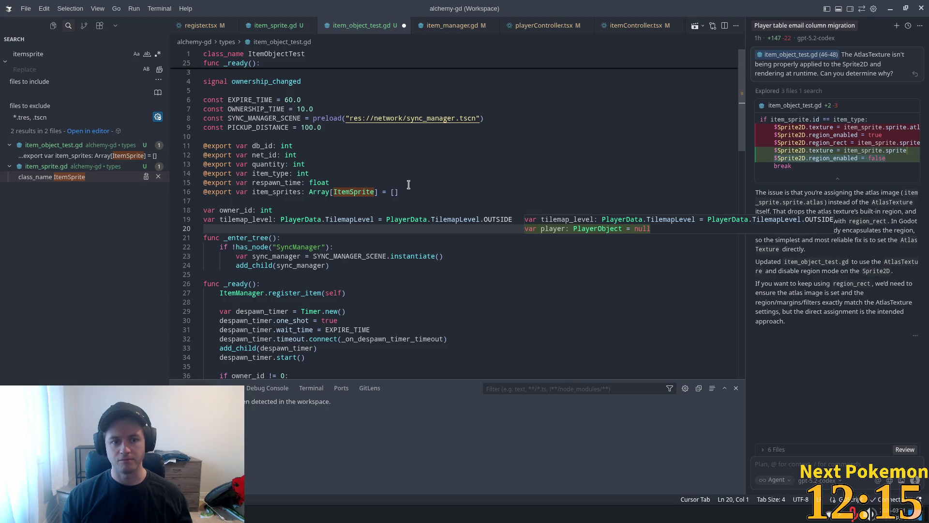
click(409, 155)
Step: Replace the item_collisions pickup condition with a distance_to(PlayerData.player_position) check and save
scroll(532, 280, down, 5)
scroll(561, 274, down, 9)
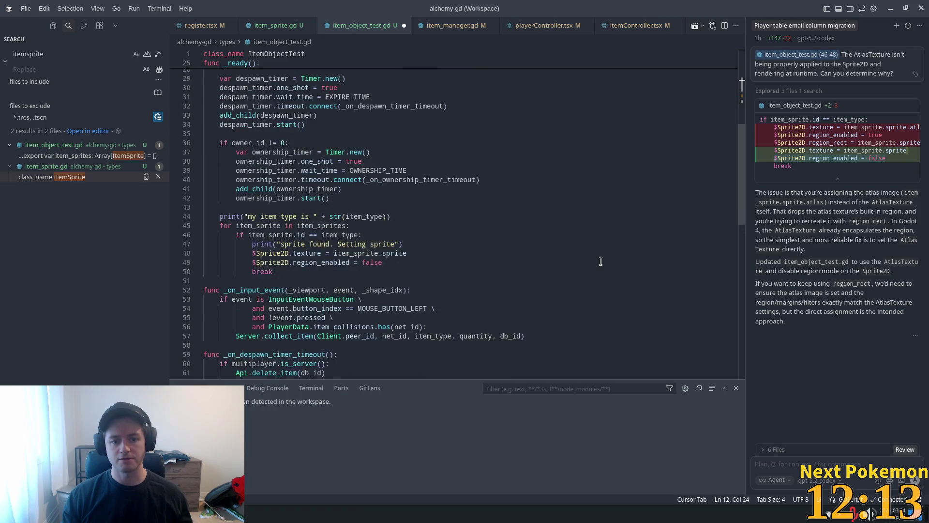
click(252, 124)
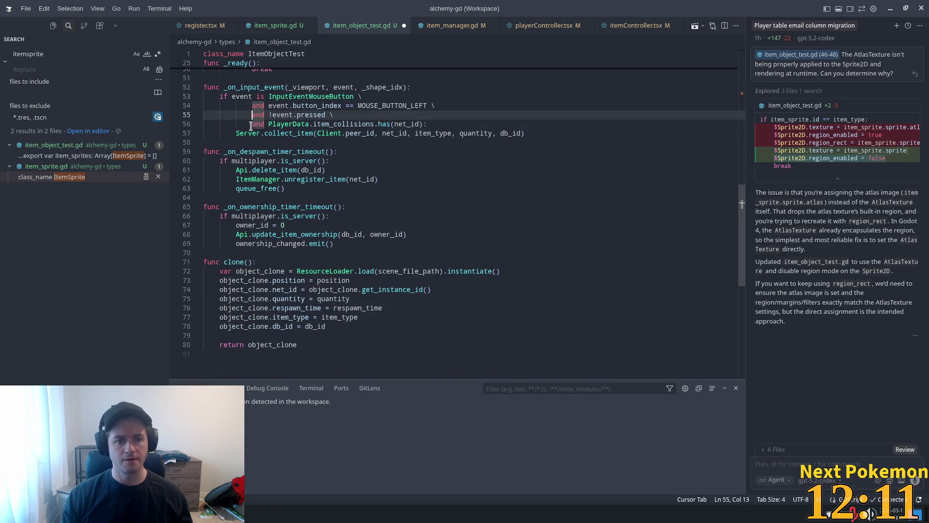
click(314, 124)
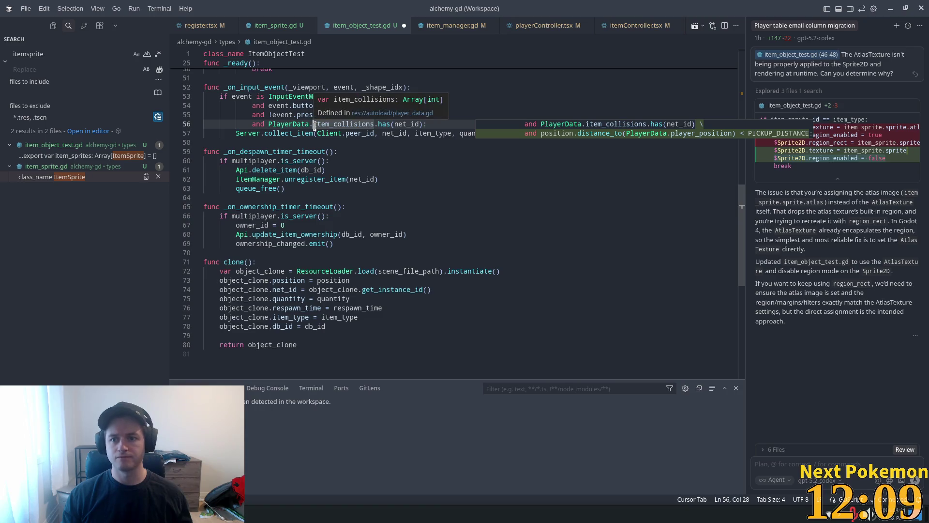
key(Tab)
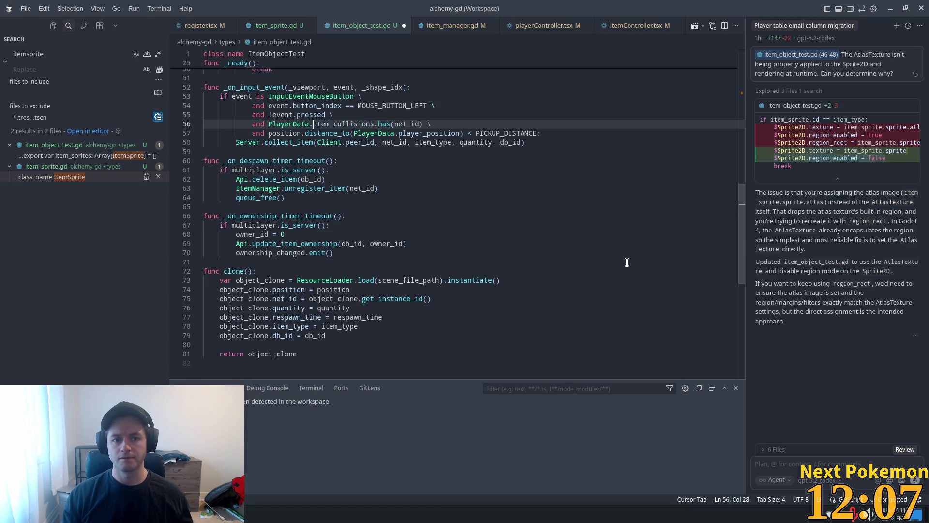
drag(430, 124, 187, 126)
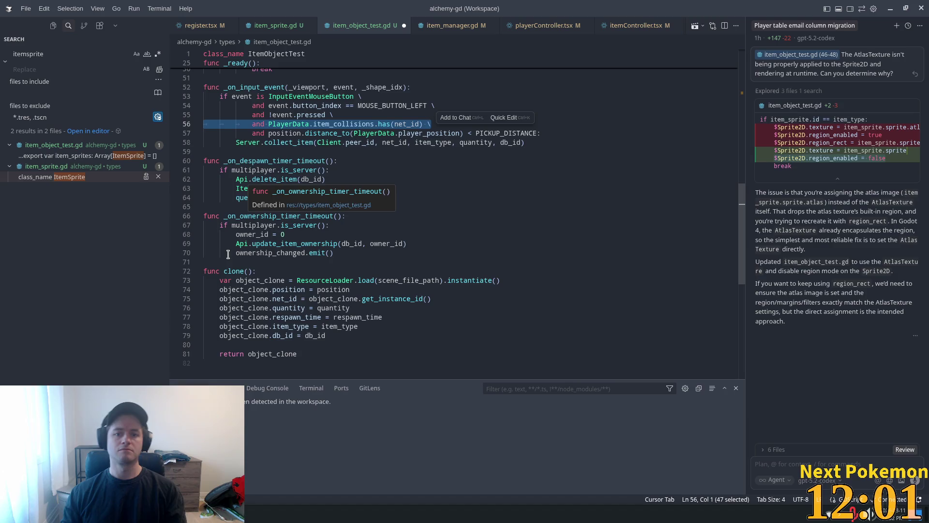
key(BackSpace)
key(BackSpace)
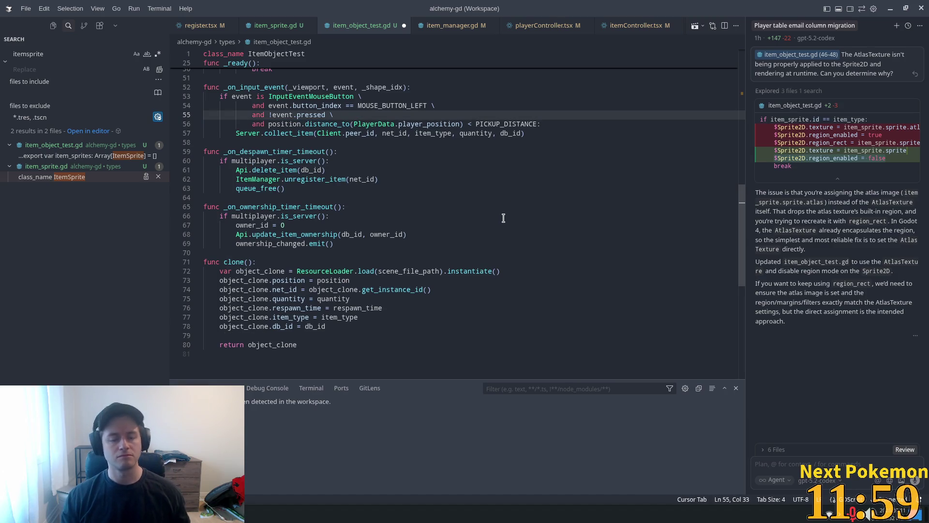
key(ctrl+s)
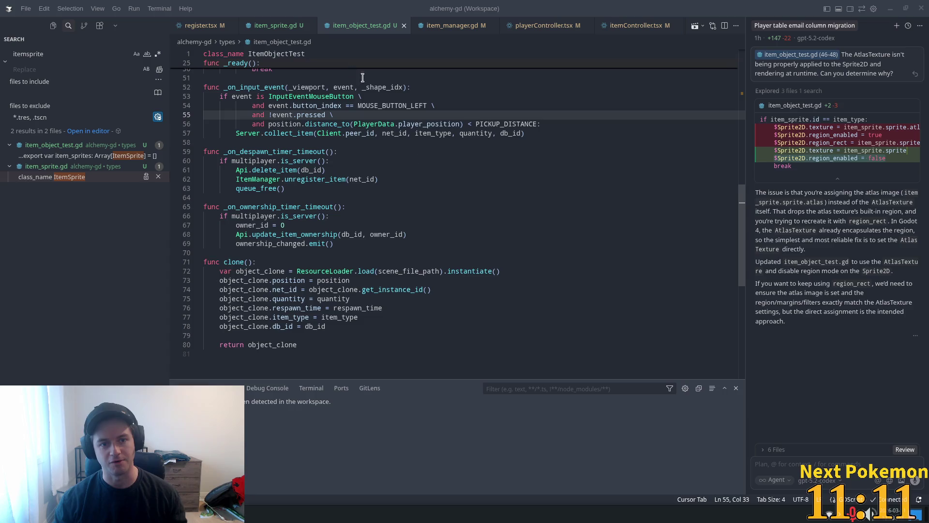
Step: Inspect the PlayerData.player_position distance condition in _on_input_event, then return to Godot
scroll(484, 329, up, 4)
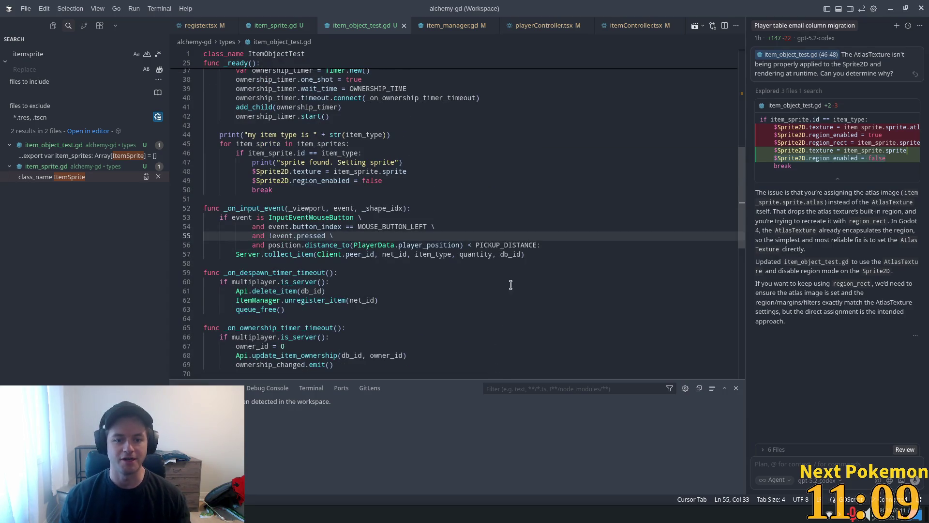
scroll(371, 189, down, 2)
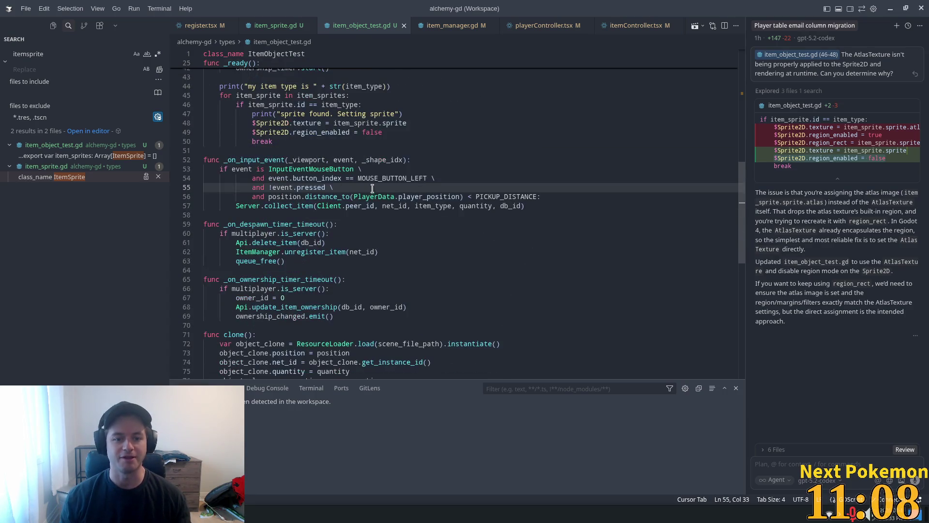
click(466, 151)
click(405, 196)
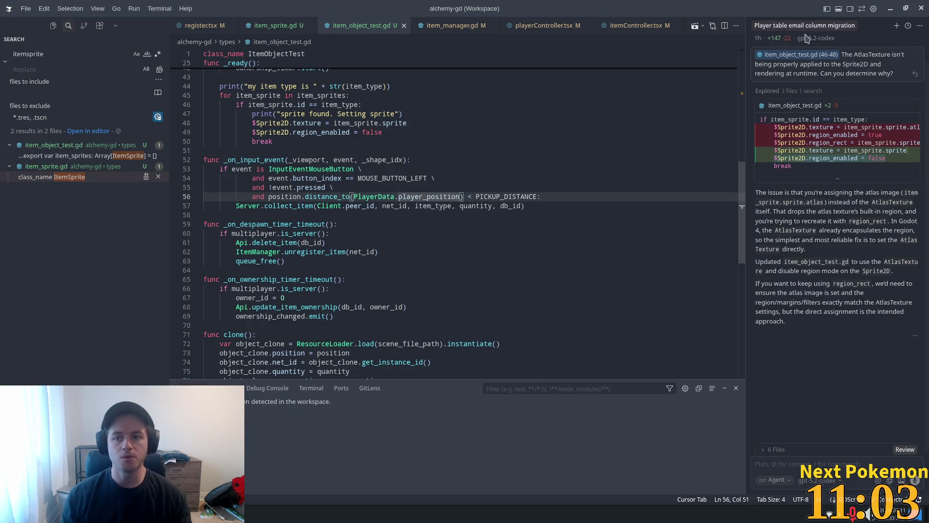
key(alt+Tab)
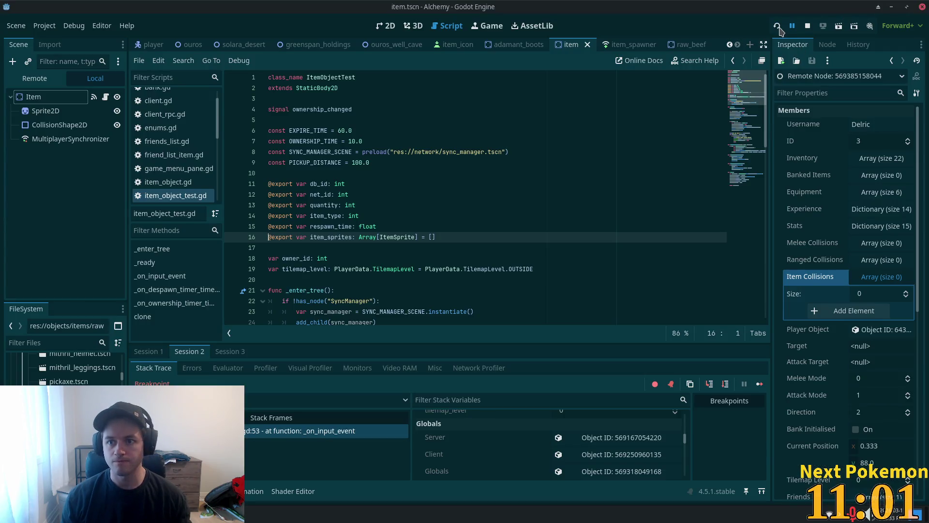
Step: Run Alchemy, open and close the equipment panel in Ouros, and return to the editor
click(777, 25)
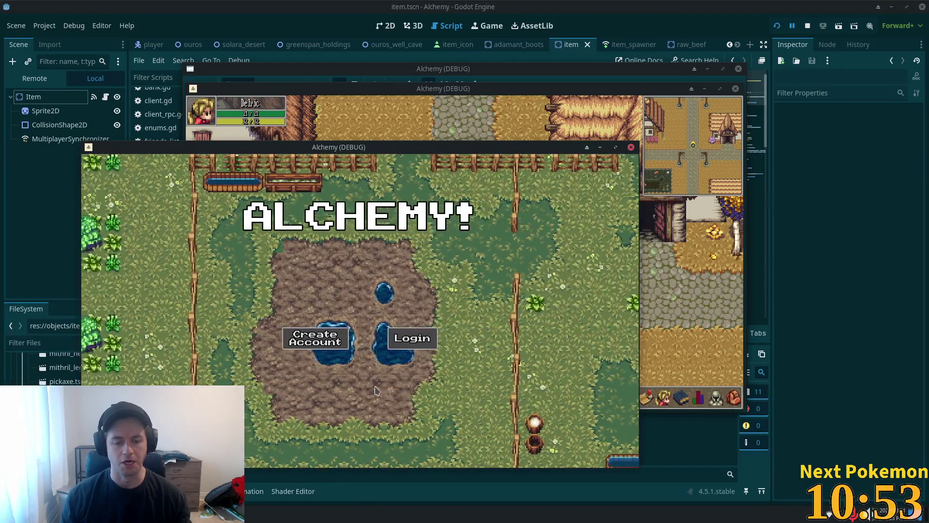
click(663, 280)
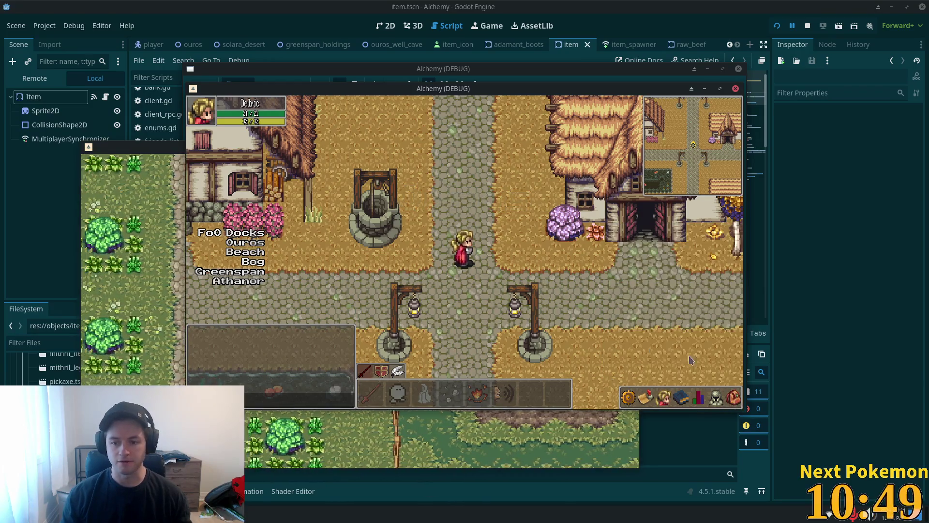
click(714, 394)
click(715, 395)
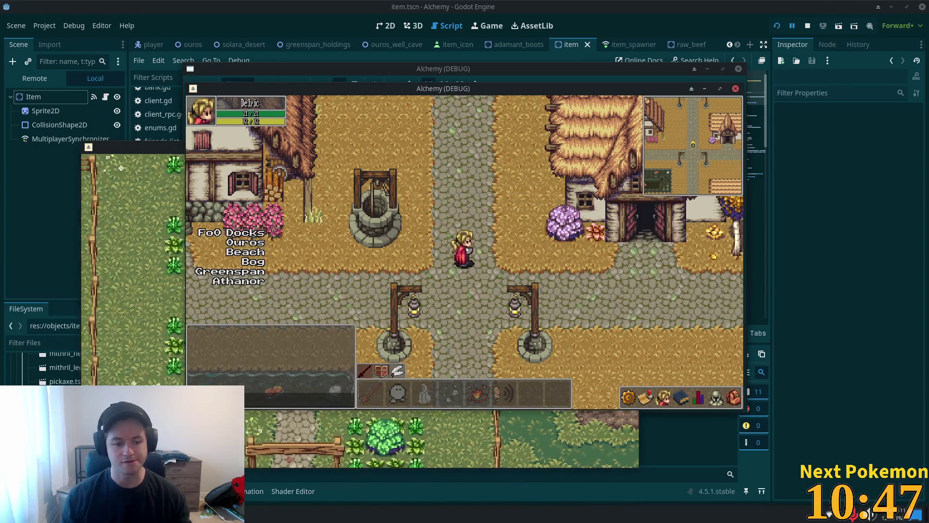
key(alt+Tab)
key(alt+Tab)
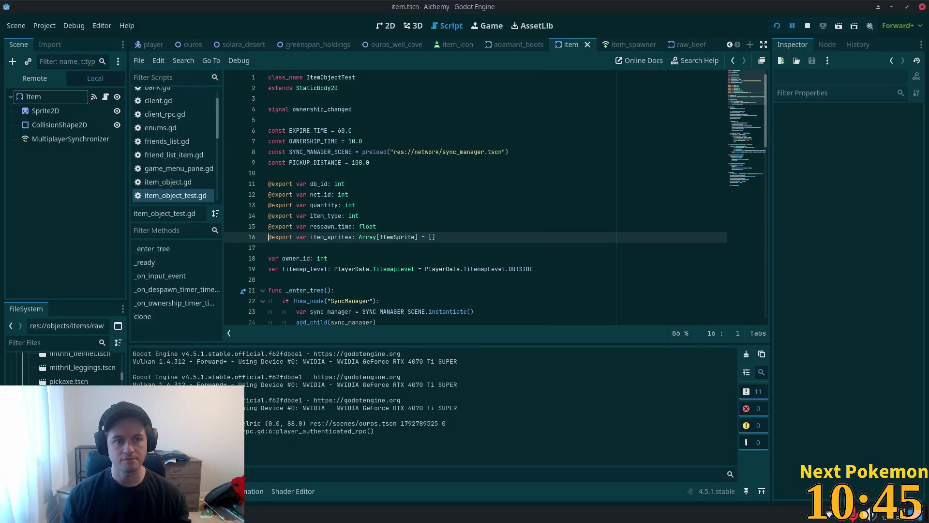
Step: Select the Item node and view its Signals and Groups, ending on Signals
click(34, 97)
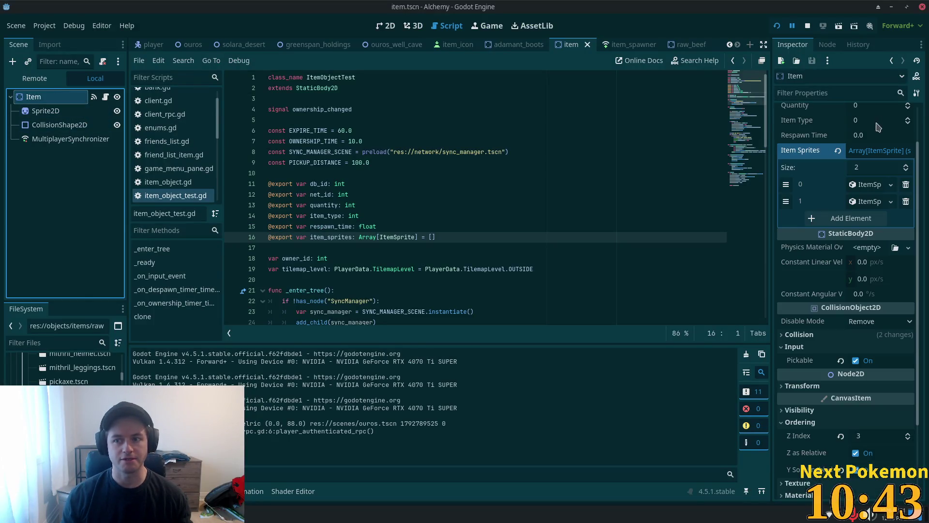
click(827, 45)
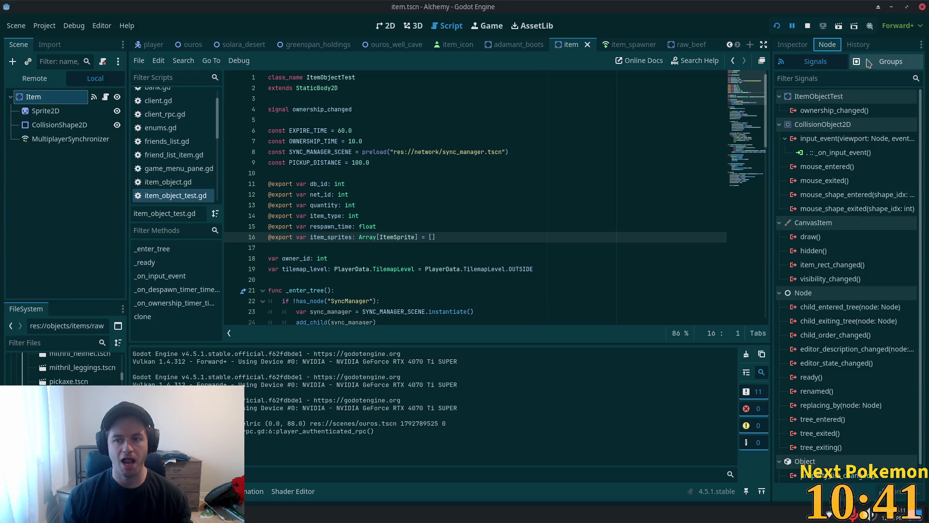
click(886, 62)
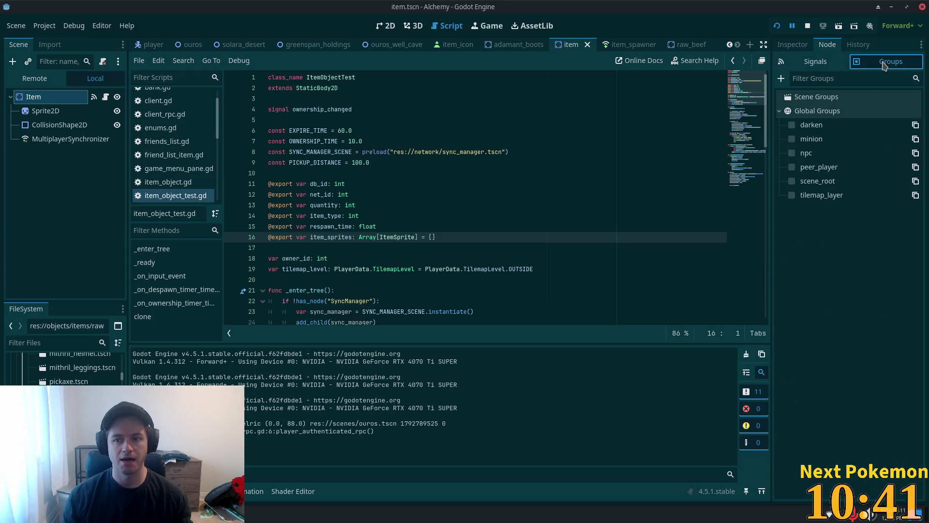
click(811, 64)
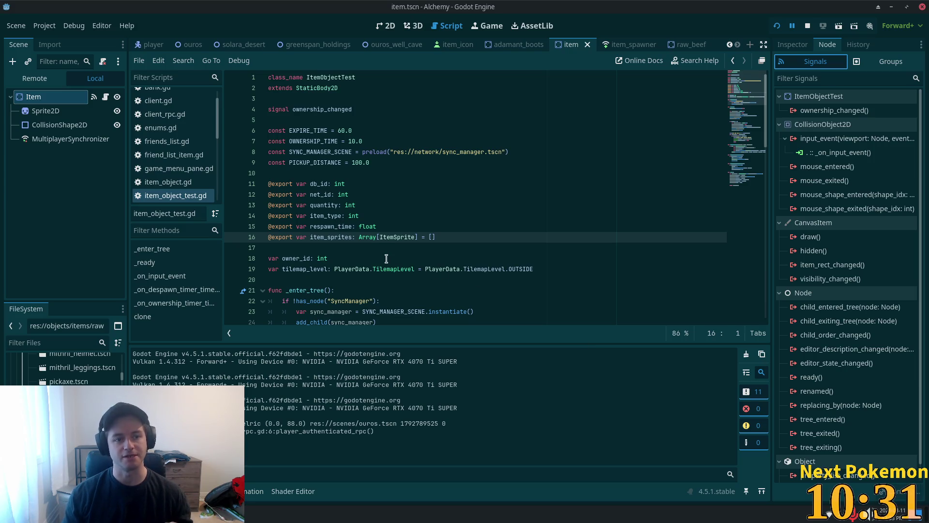
Step: Select and deselect the ItemObjectTest class name, then bring up the desktop application menu
double_click(330, 77)
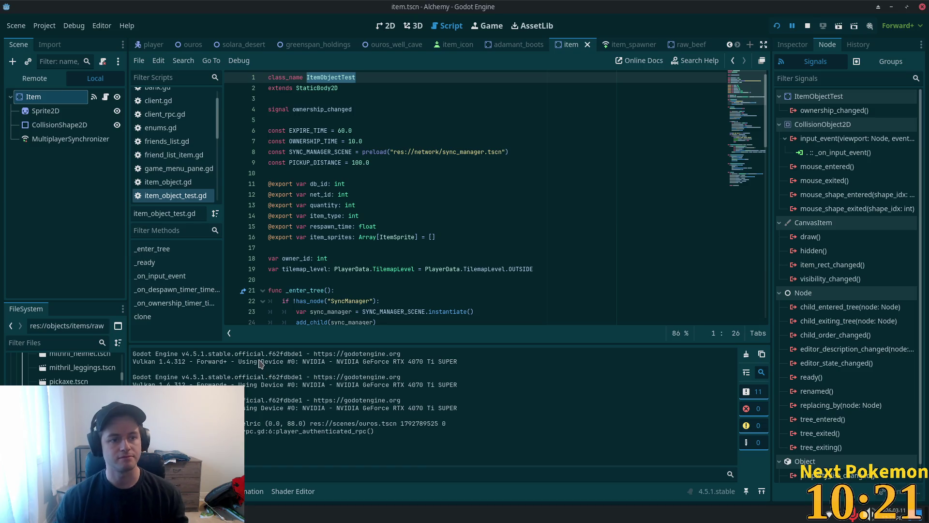
click(417, 194)
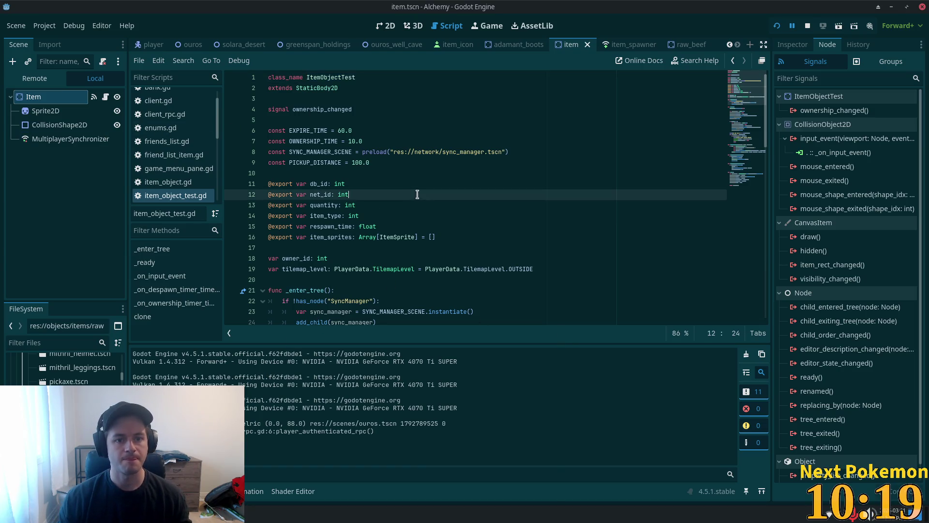
key(super)
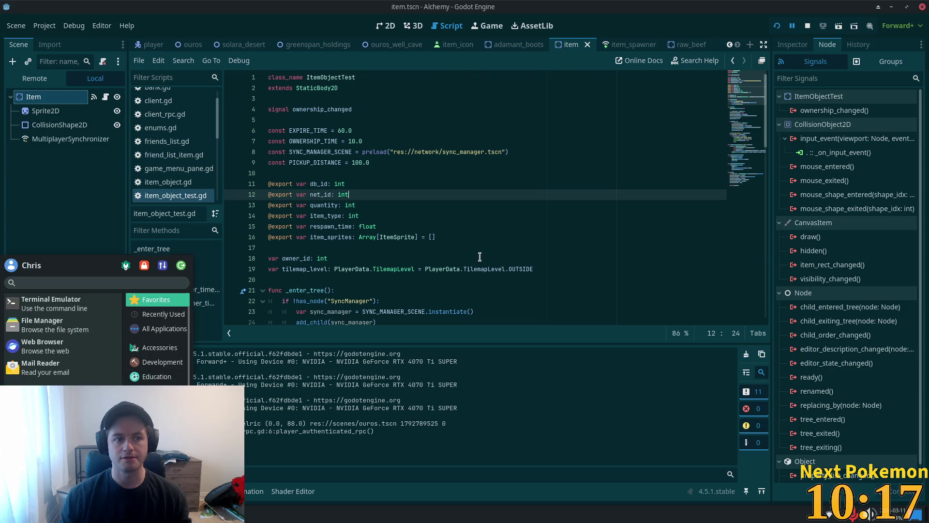
Step: Run the INSERT adding type-104 item row 1384 in phpMyAdmin, then bring the game forward
click(466, 248)
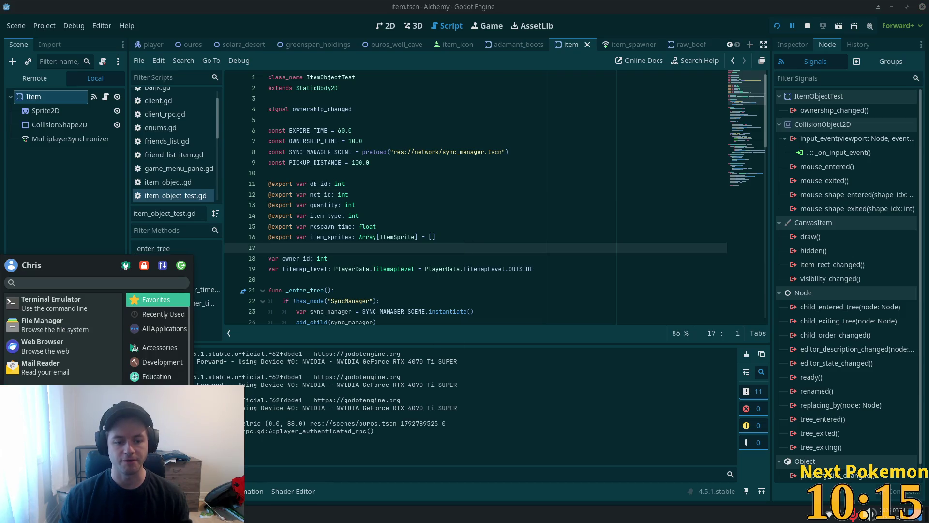
right_click(290, 513)
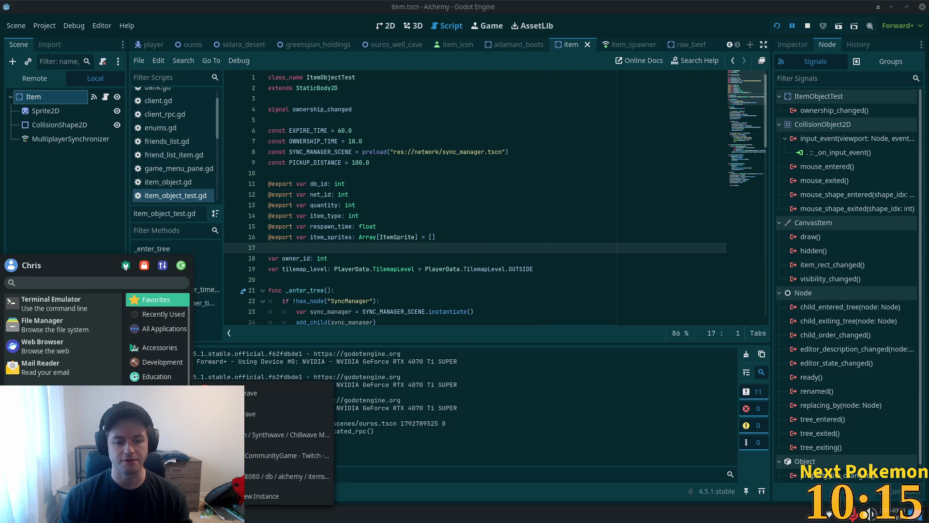
click(286, 477)
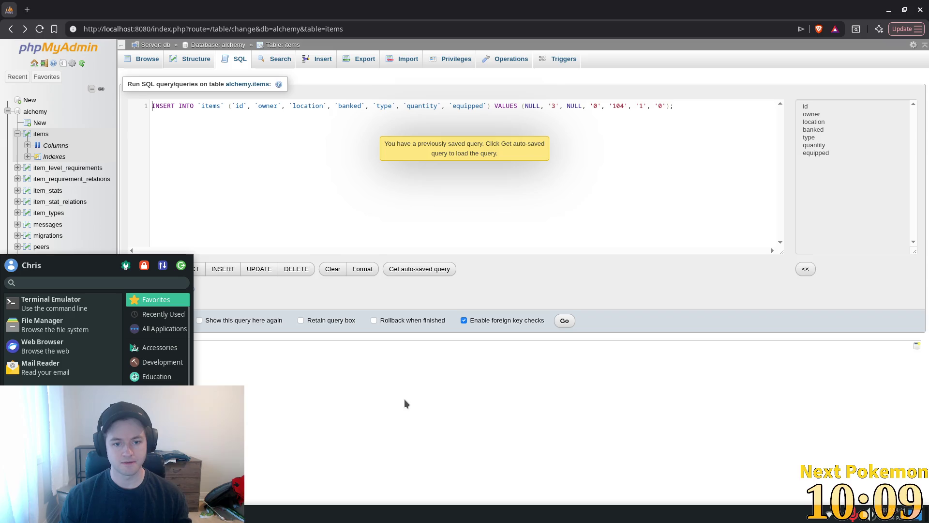
click(573, 323)
click(561, 319)
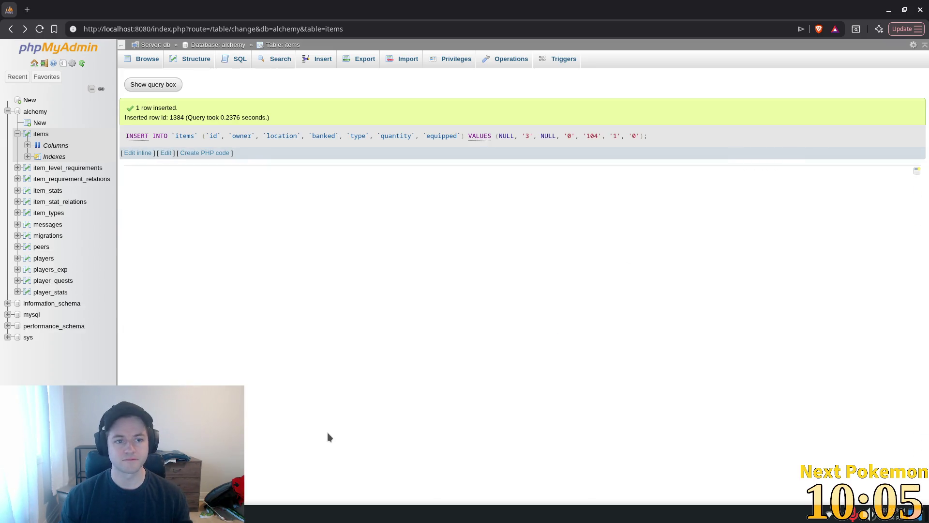
click(283, 459)
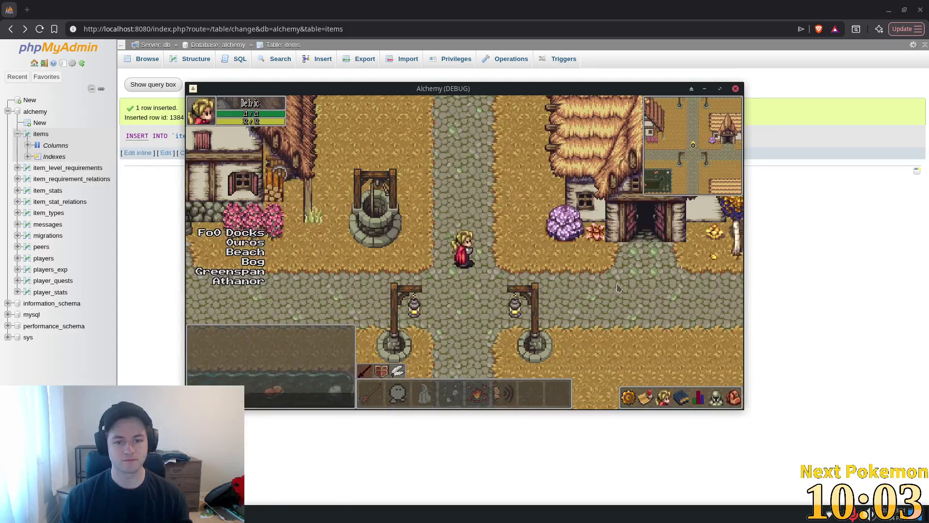
Step: Drop the new green item from the inventory, halting the debugger at line 53 on player_position
click(733, 397)
right_click(646, 343)
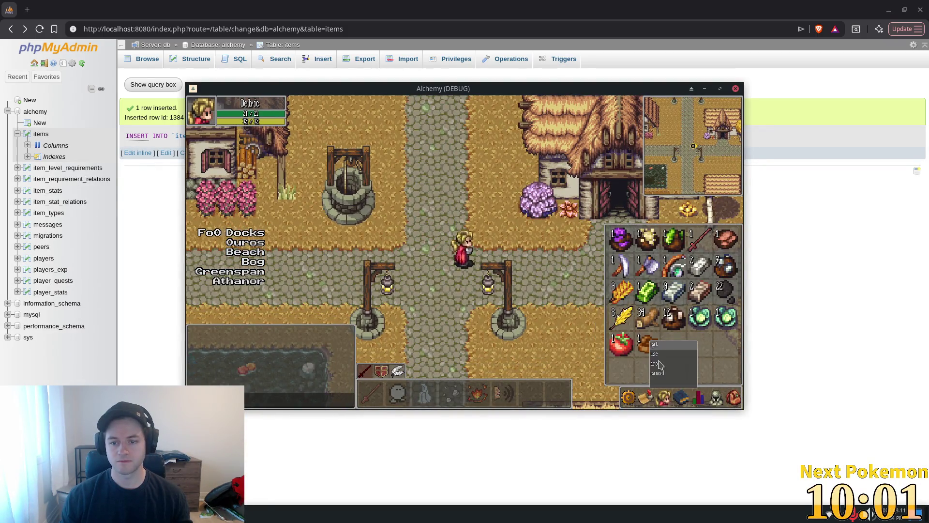
click(666, 363)
click(734, 398)
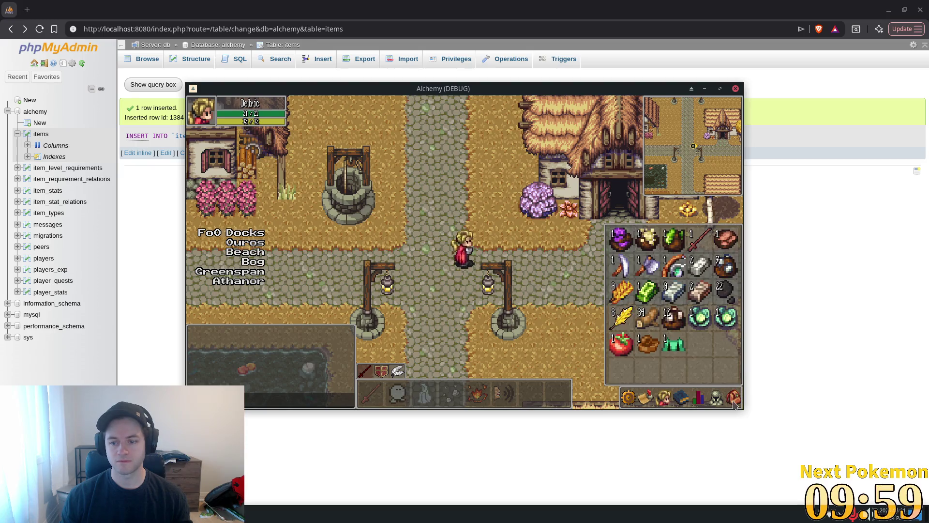
key(e)
key(i)
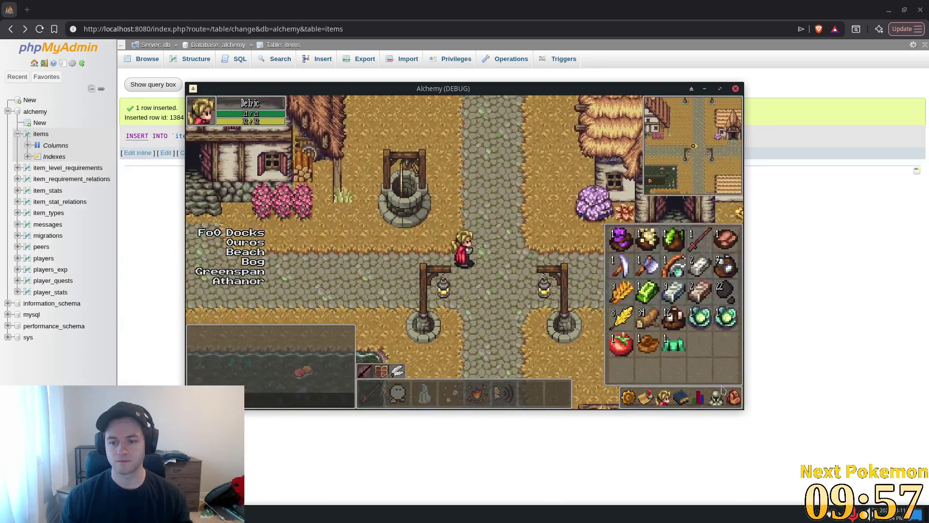
key(e)
key(i)
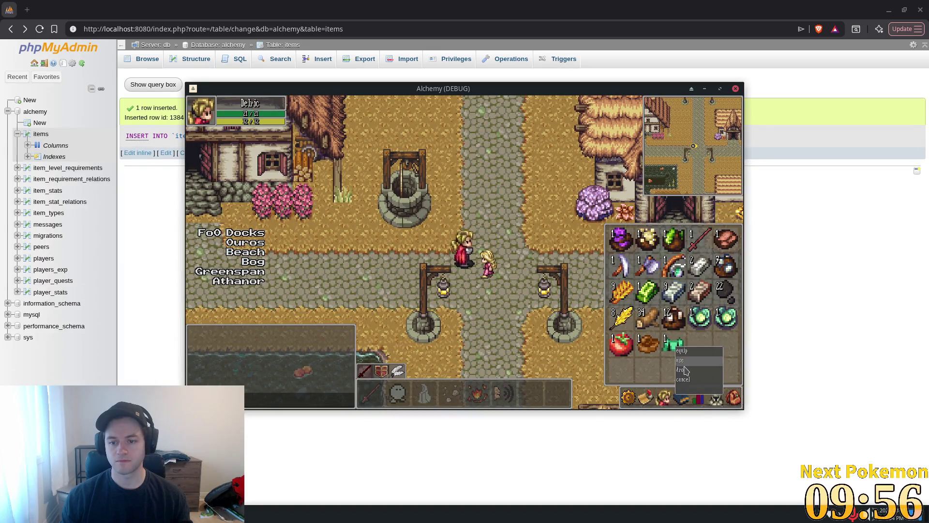
key(i)
click(485, 266)
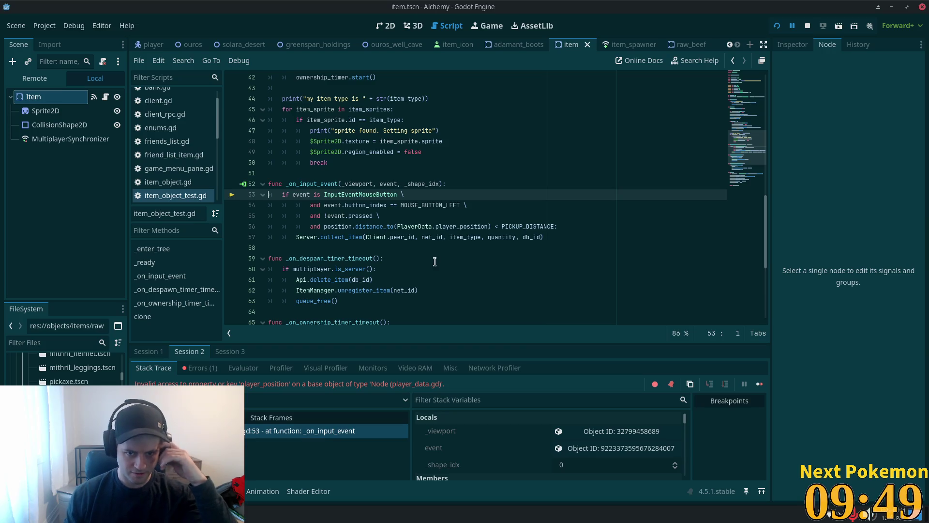
Step: Open player_data.gd from the PlayerData reference on line 56 and browse its variables
click(421, 226)
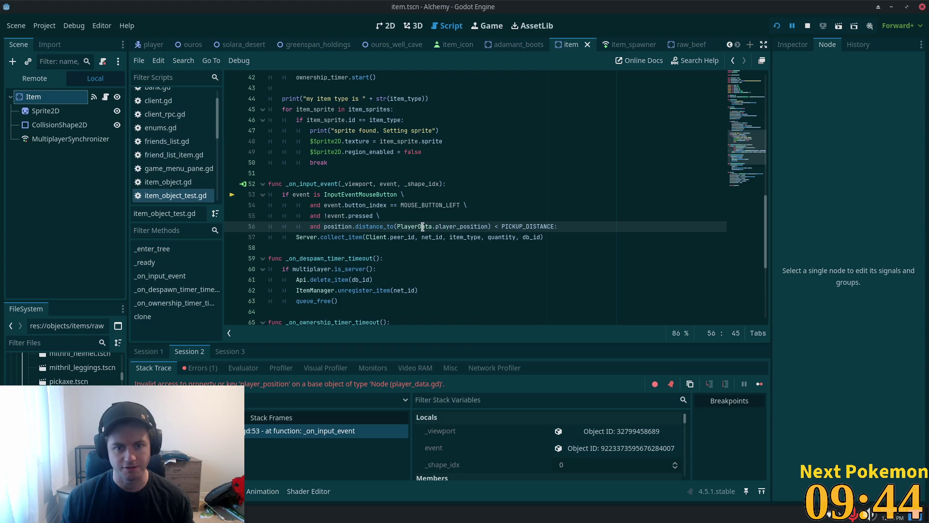
ctrl+click(422, 226)
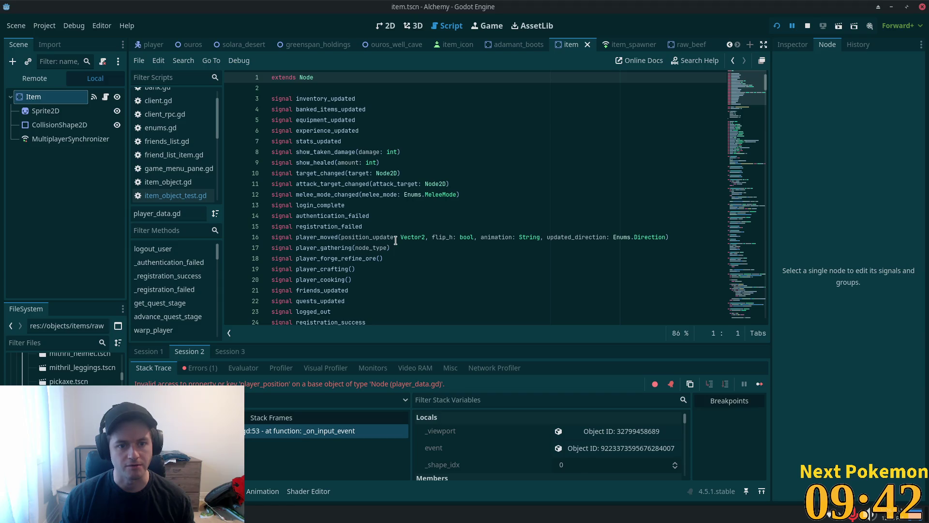
scroll(390, 237, down, 12)
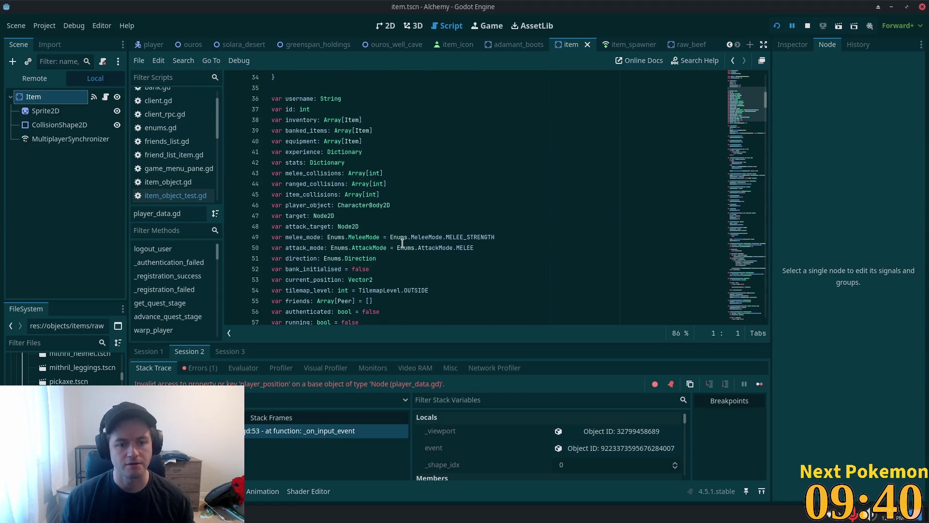
scroll(401, 243, up, 1)
click(329, 173)
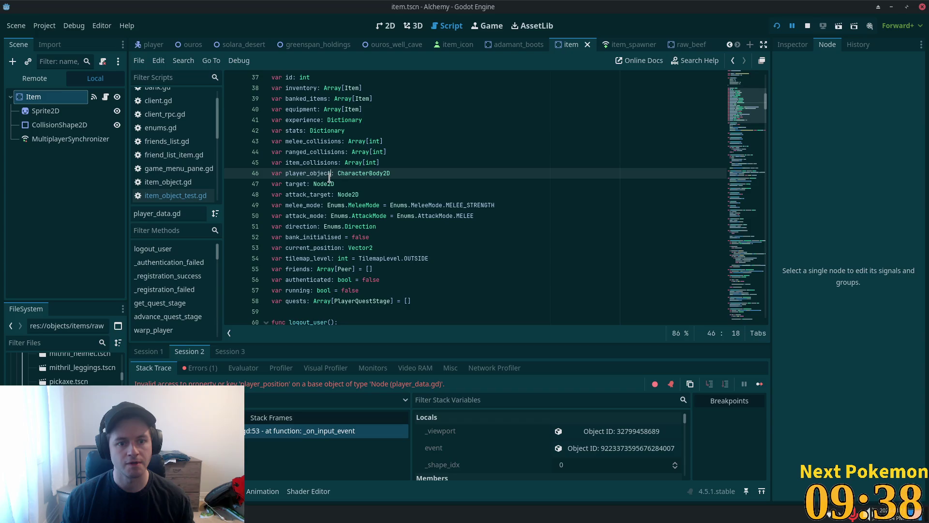
scroll(329, 173, up, 1)
click(455, 141)
Step: Search player_data.gd for 'POSI' to find current_position, then switch to VS Code
key(ctrl+f)
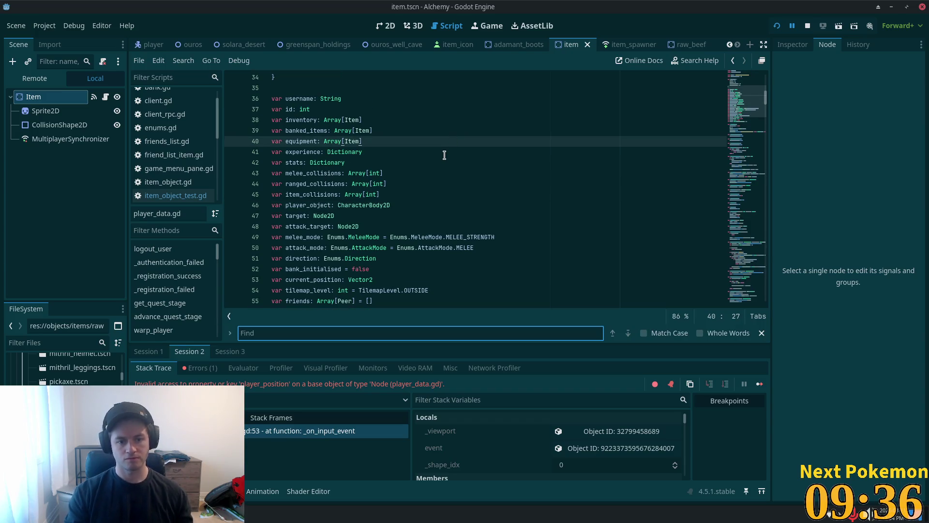
text(POSI)
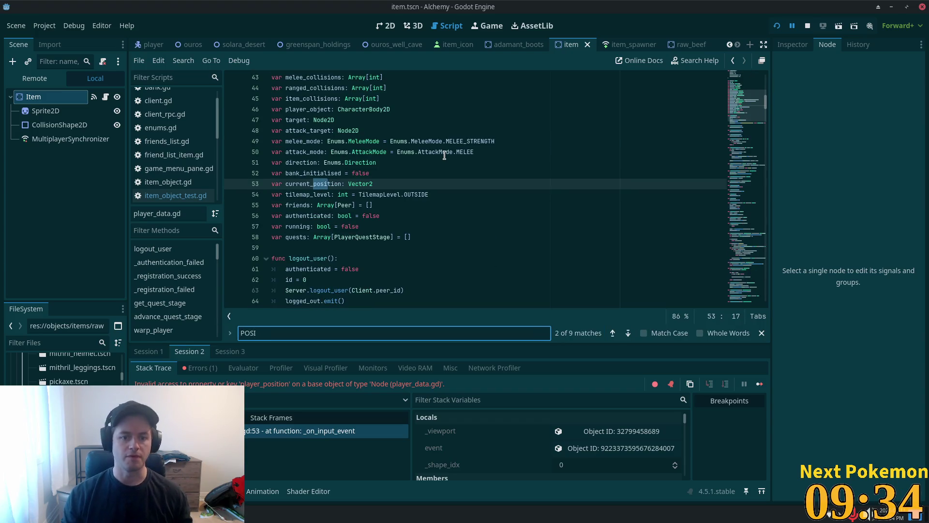
click(565, 90)
key(alt+Tab)
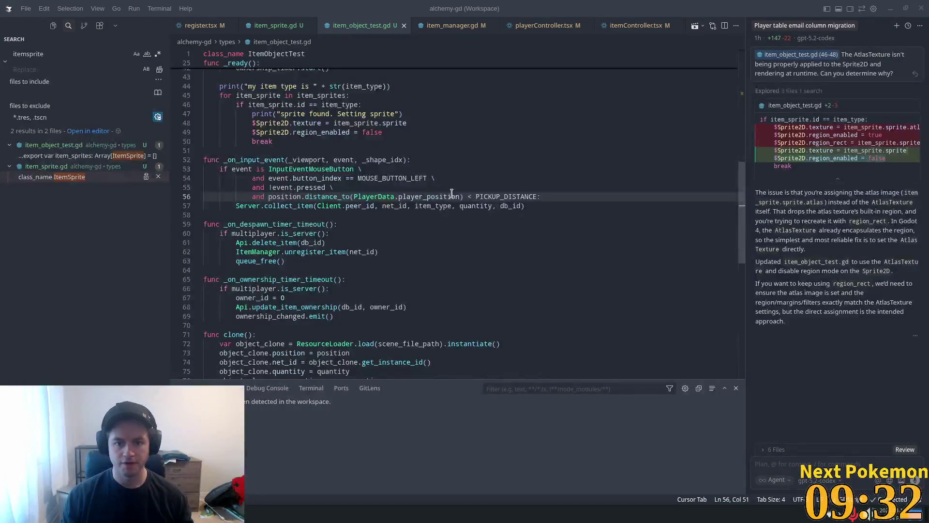
Step: Change player_position to current_position in line 56's distance check, save, and return to Godot
click(452, 195)
drag(422, 196, 398, 196)
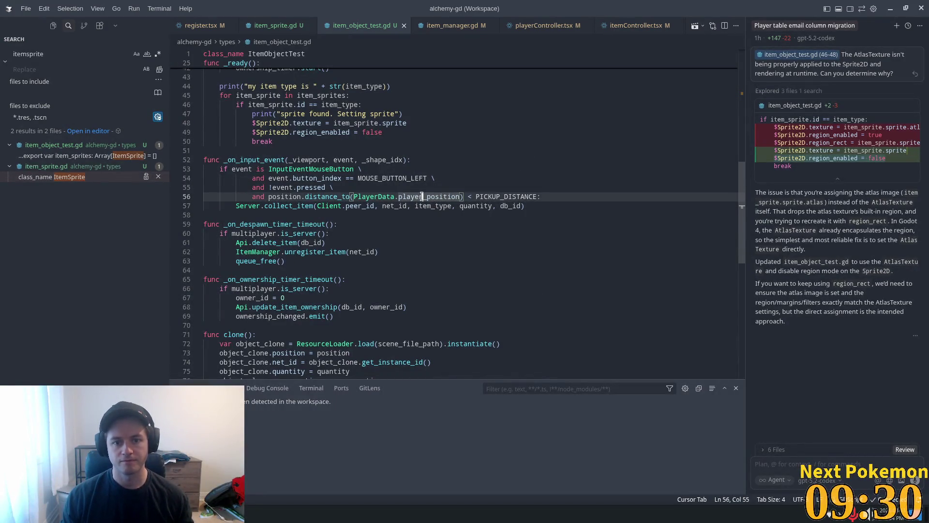
text(cu)
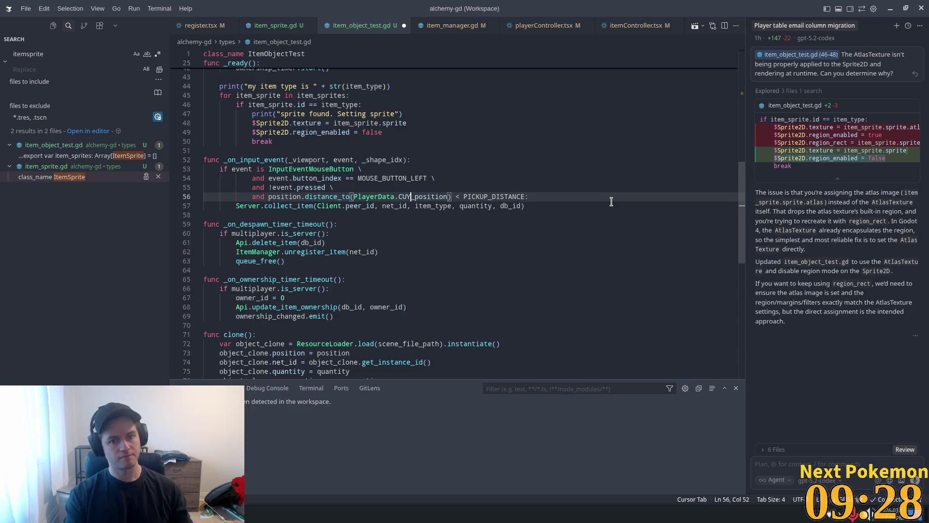
text(rr)
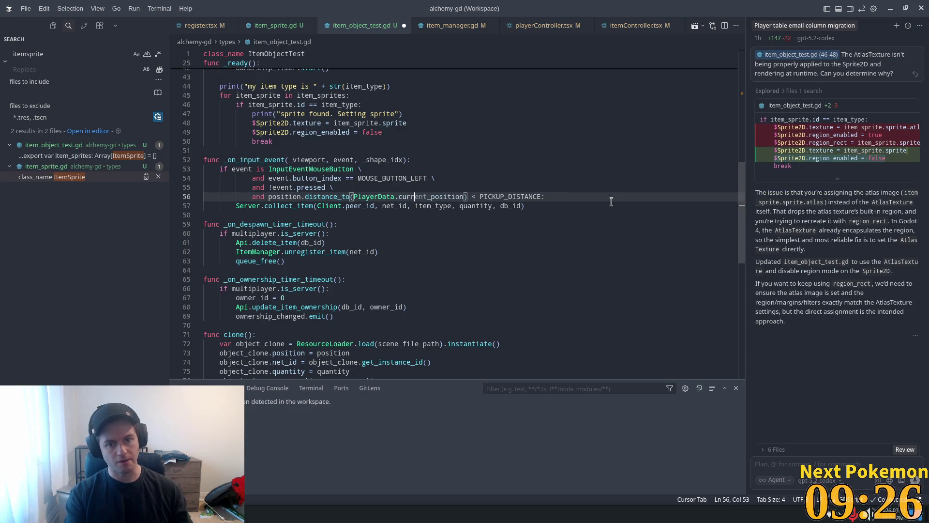
key(ctrl+s)
key(Up)
key(Up)
key(Up)
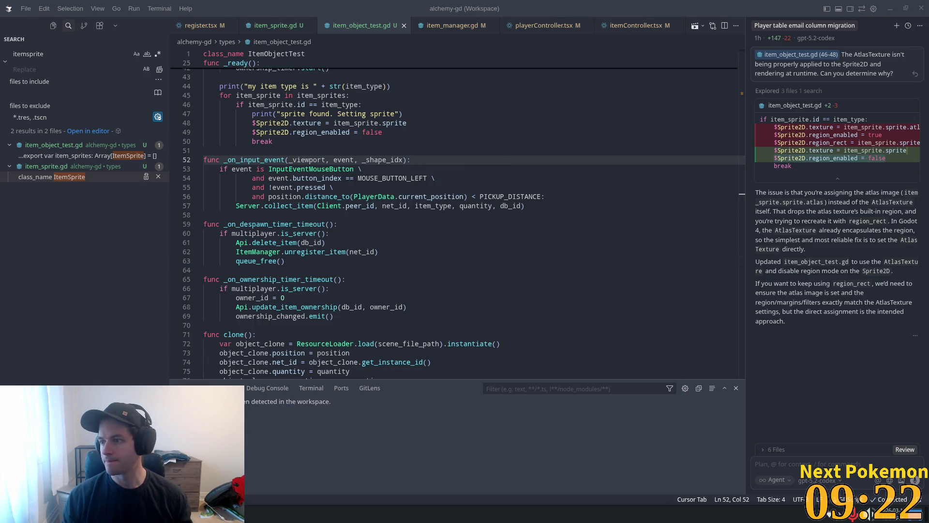
click(458, 179)
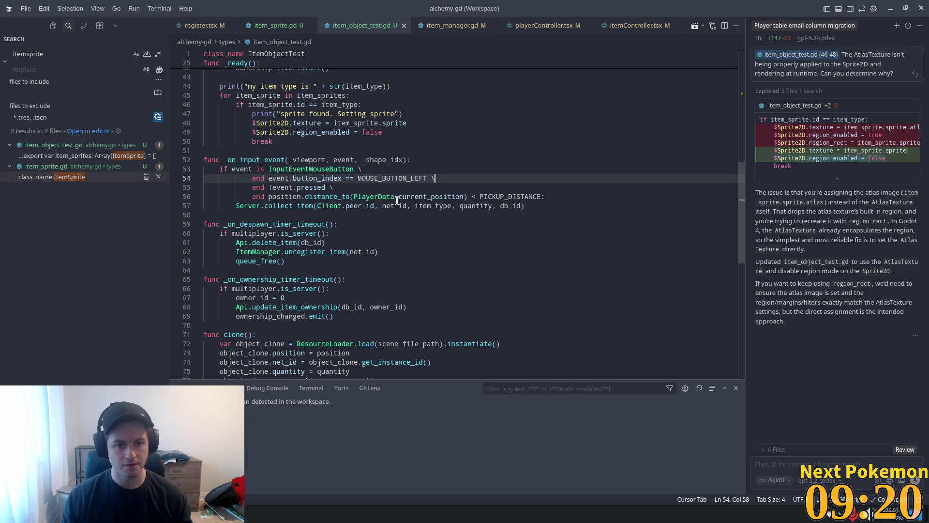
key(alt+Tab)
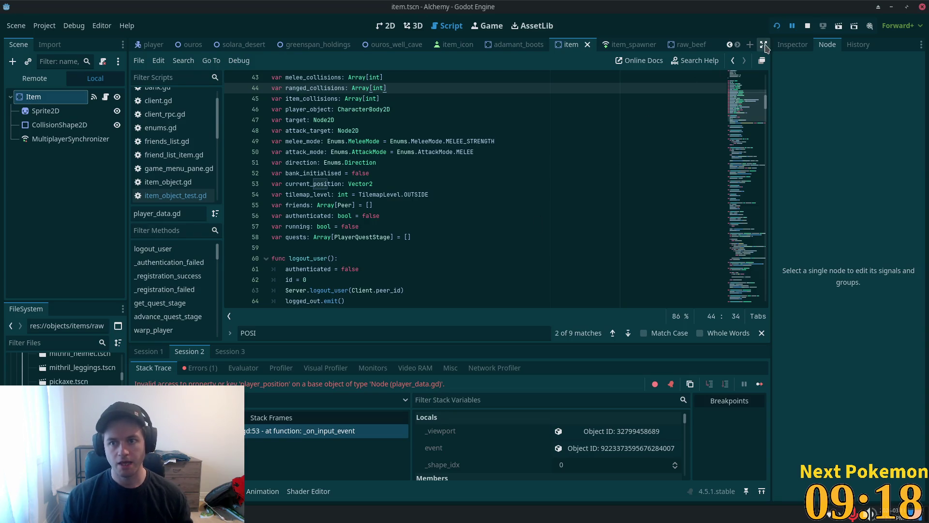
Step: Resume the paused game and walk the character around town
click(791, 28)
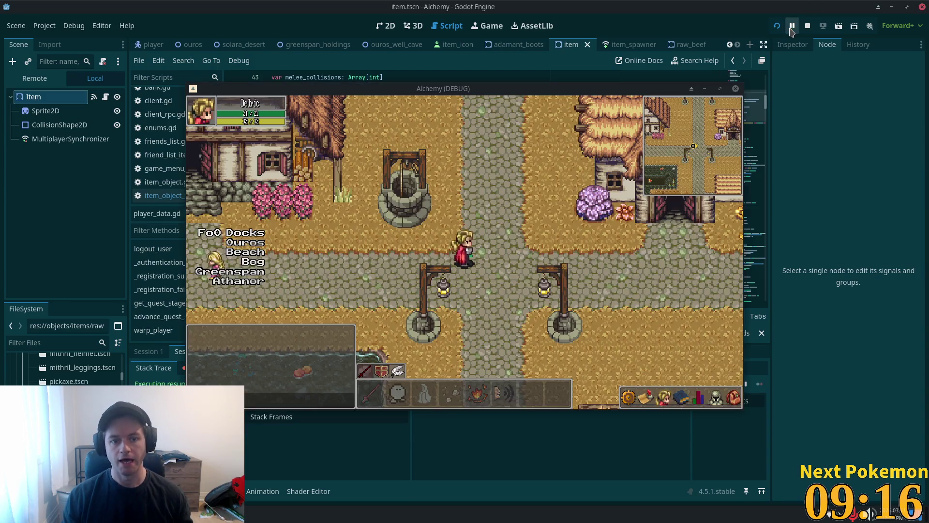
click(475, 259)
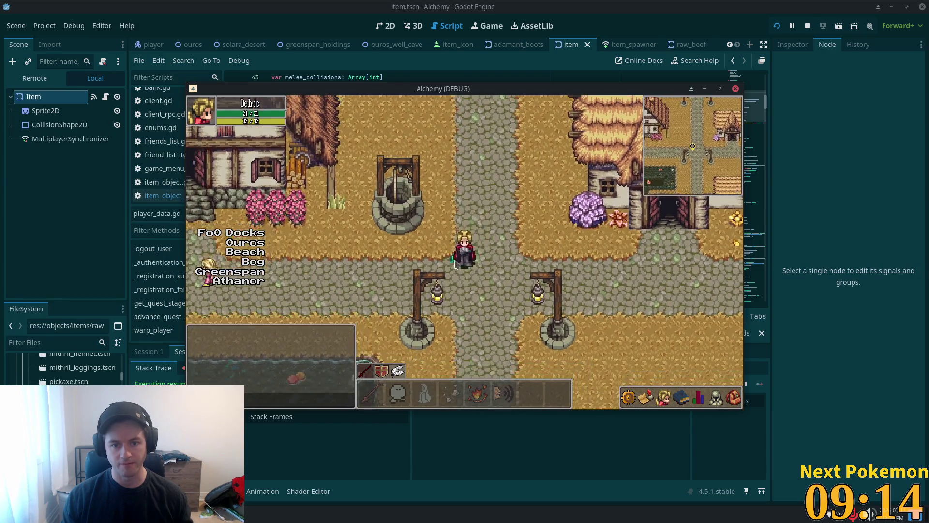
key(Up)
key(Right)
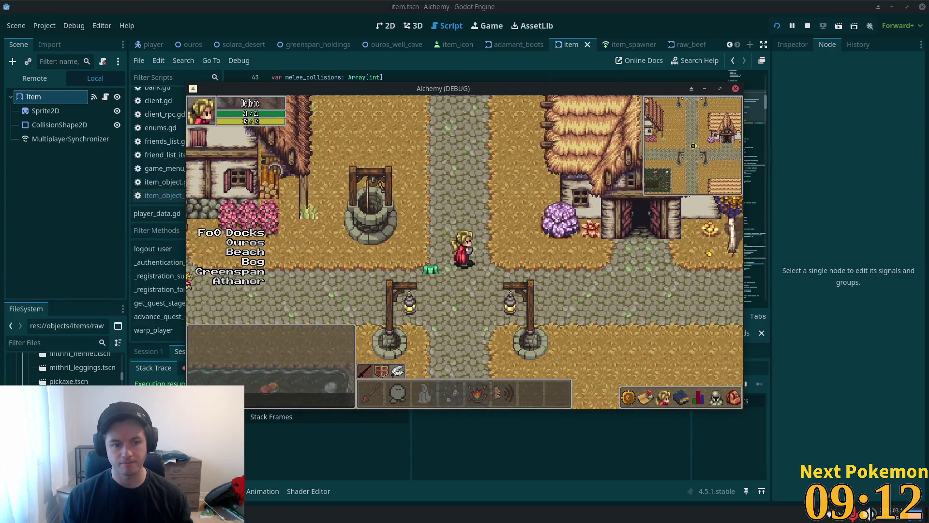
Step: Restart Alchemy with the fixed pickup code, toggle the inventory, then switch to phpMyAdmin
click(776, 26)
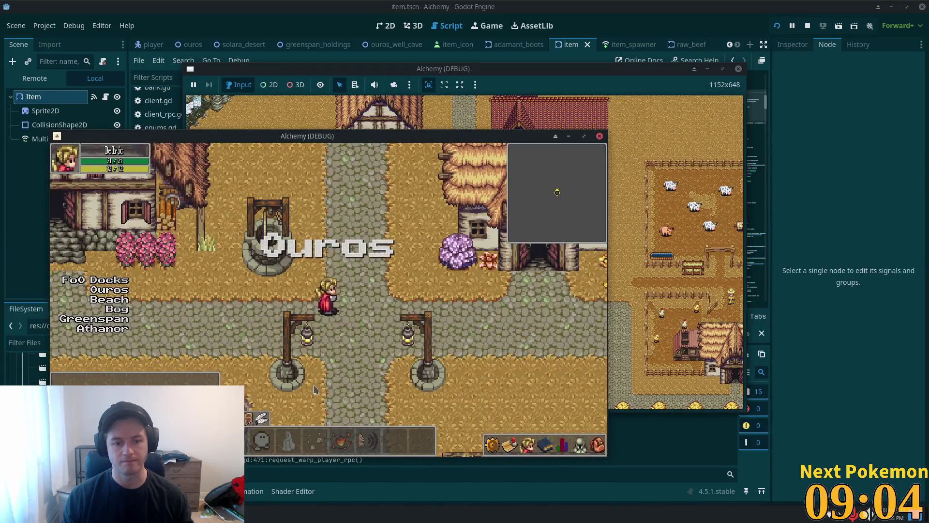
click(597, 449)
click(596, 449)
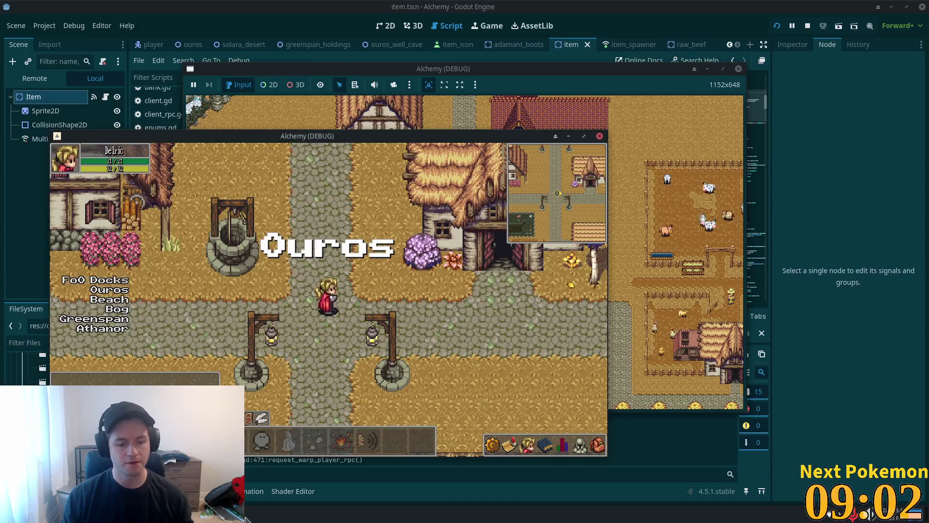
click(277, 514)
click(277, 478)
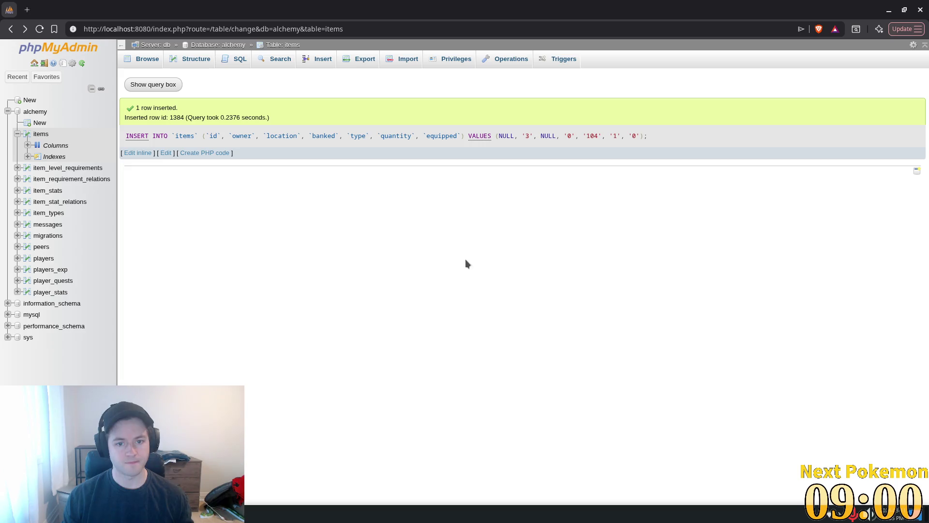
Step: Re-run the last INSERT query to add item row 1385, then return to Godot
click(166, 153)
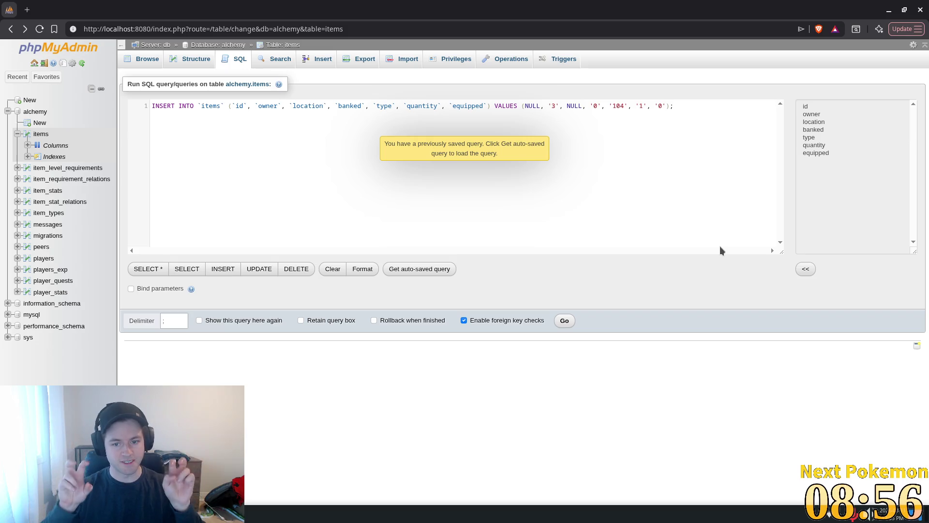
click(564, 320)
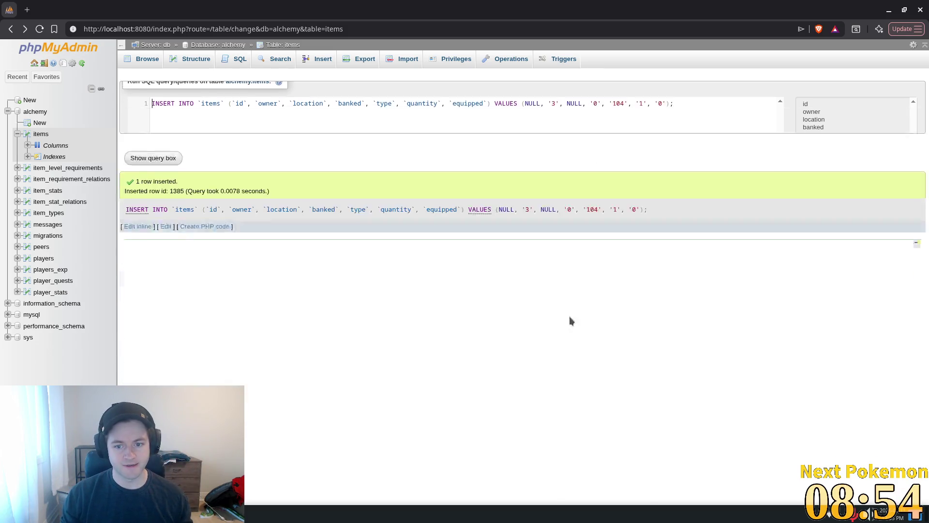
key(alt+Tab)
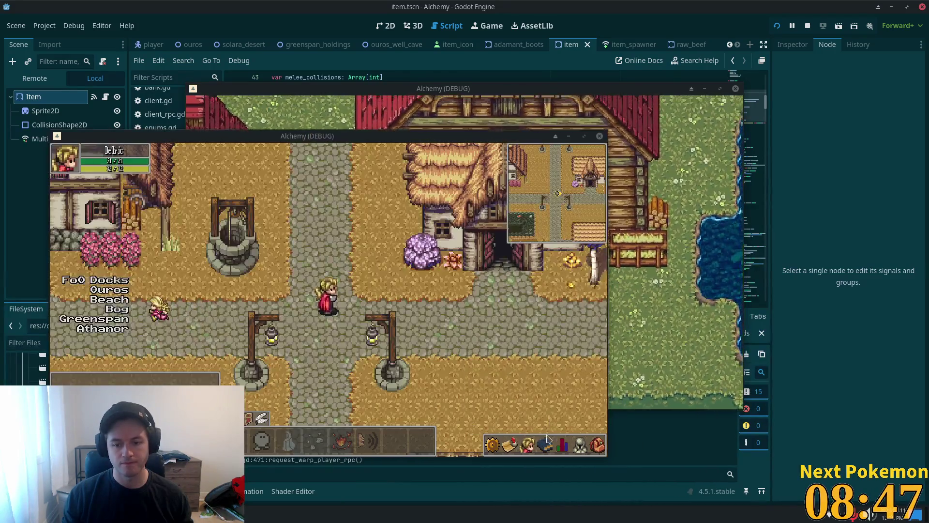
Step: Open the inventory, check the bottom-row item's actions menu, and walk the character left
click(547, 438)
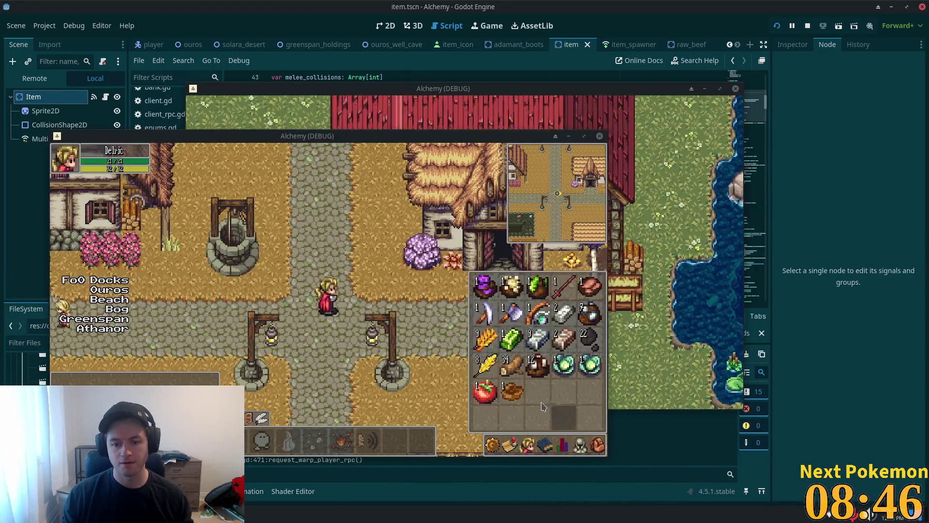
right_click(510, 392)
click(521, 421)
key(Left)
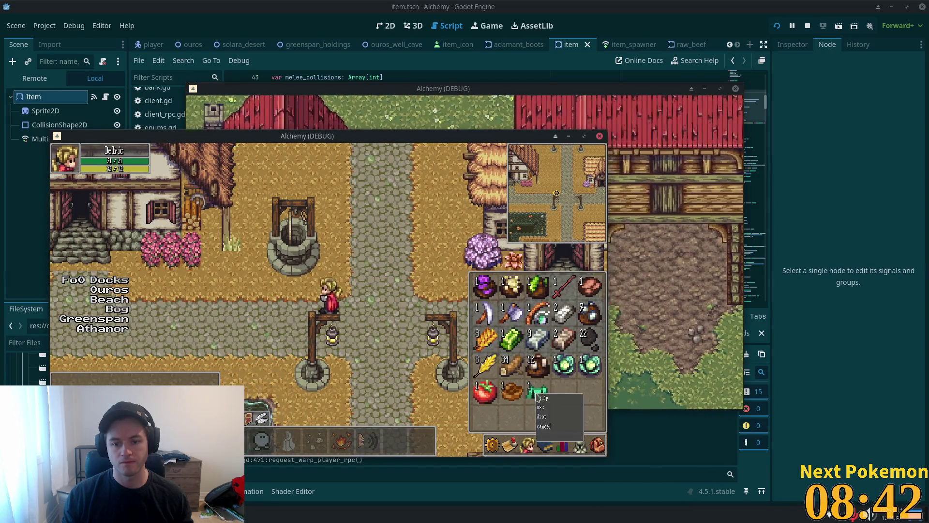
Step: Close the inventory and walk the character right to test the pickup distance
key(i)
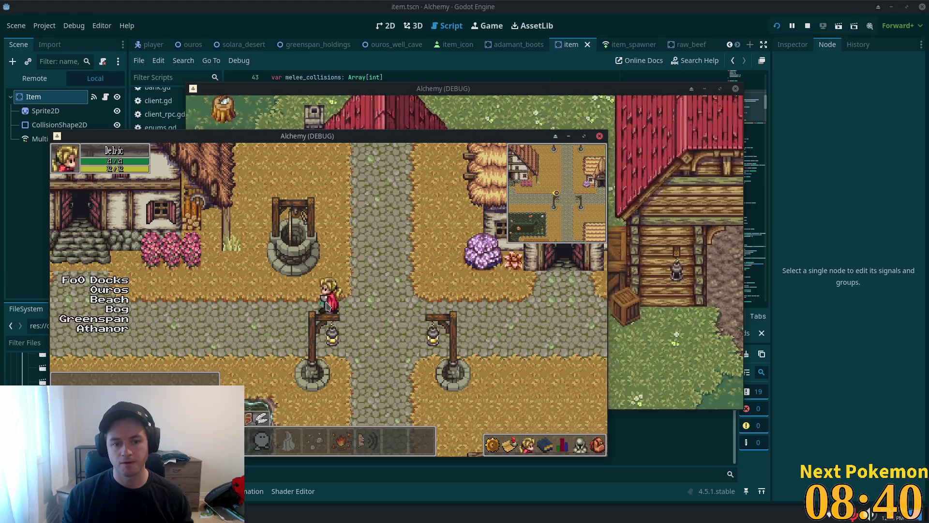
key(d)
key(i)
key(i)
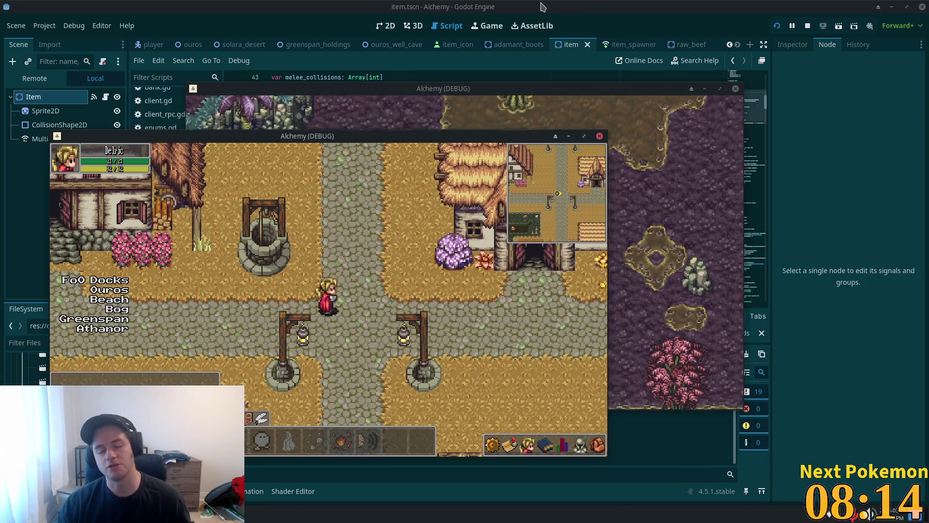
click(594, 9)
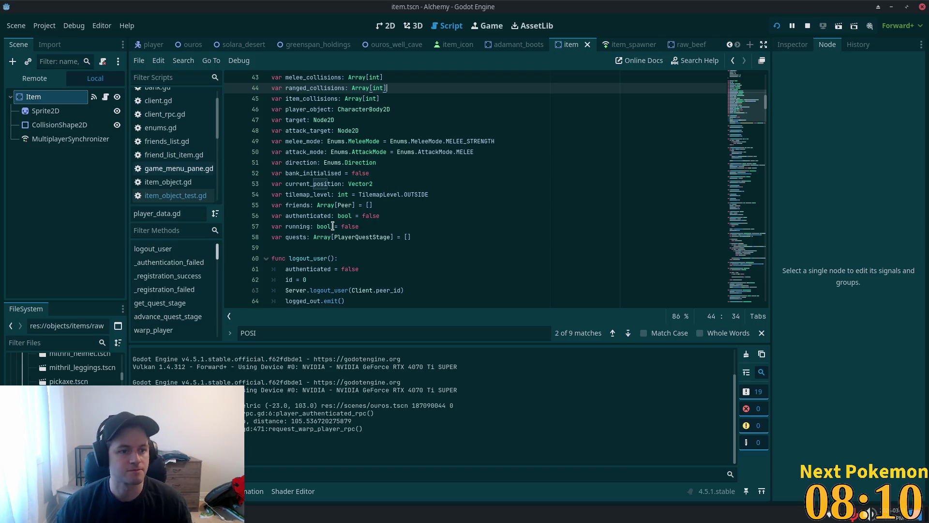
Step: Show the Item root node's properties in the Inspector, then switch to the Terminal
click(42, 119)
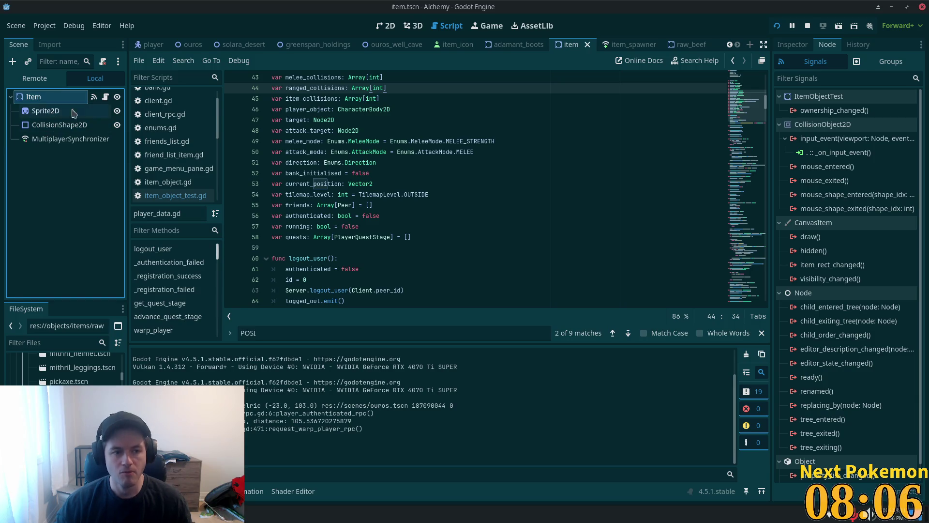
click(793, 45)
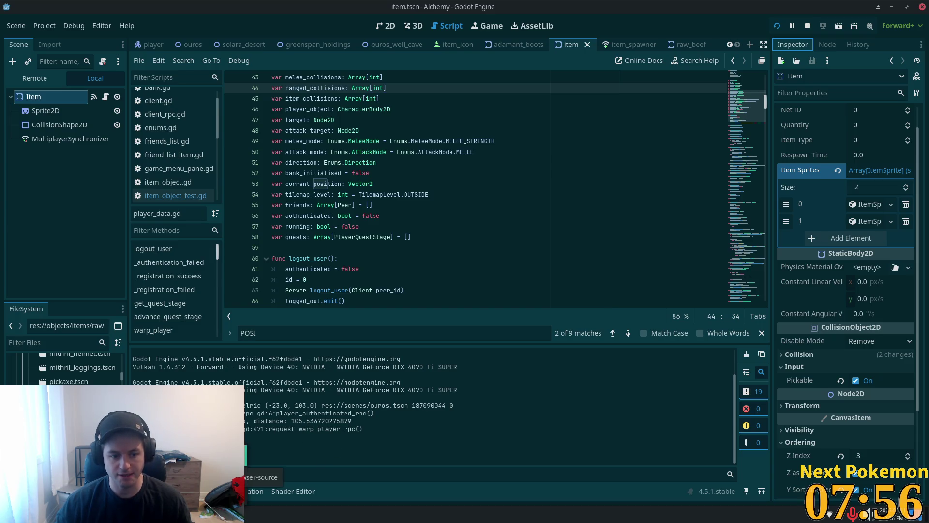
key(alt+Tab)
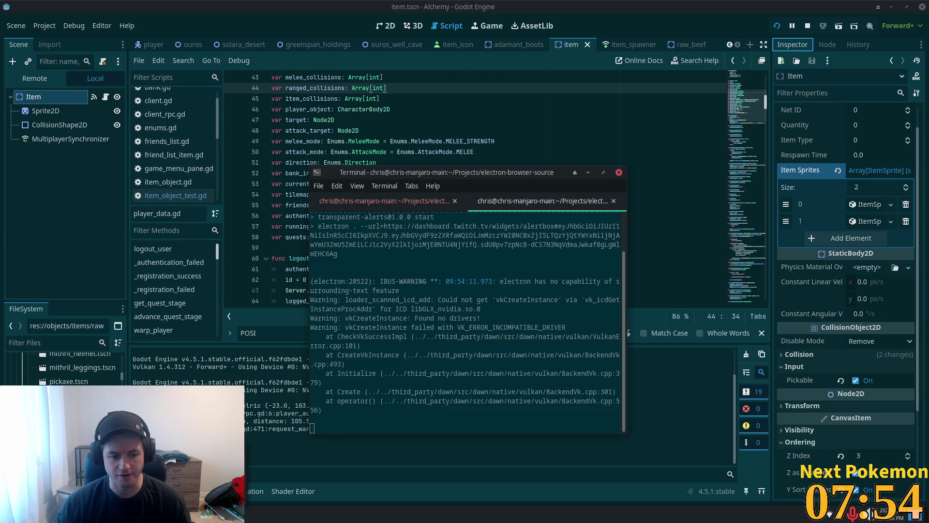
Step: Switch back from the Terminal to the Godot editor and select the pickaxe.tscn scene file
key(alt+Tab)
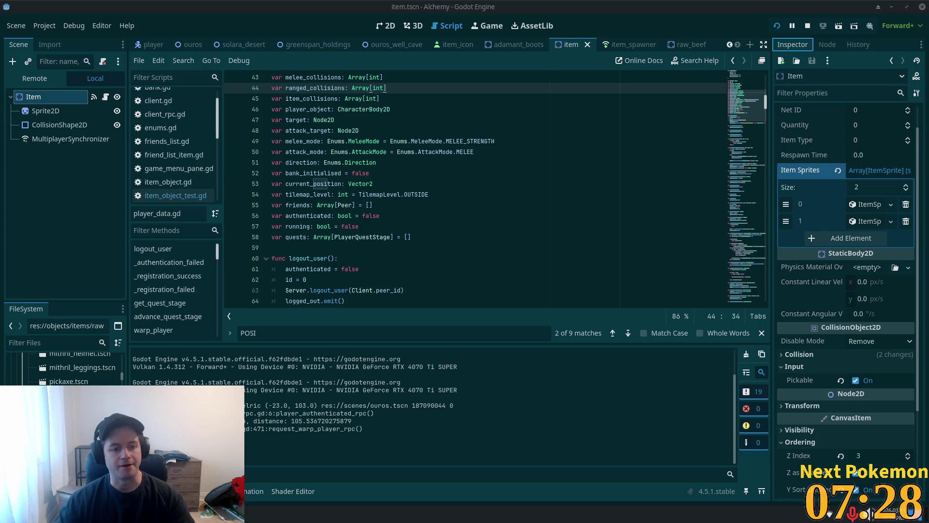
click(67, 380)
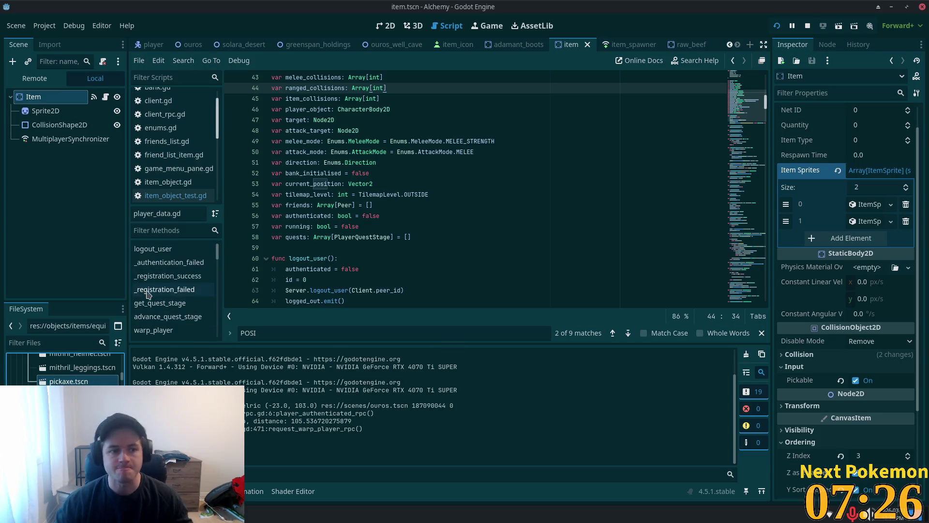
Step: Close every scene tab except the item scene with Close Other Tabs
scroll(73, 368, up, 2)
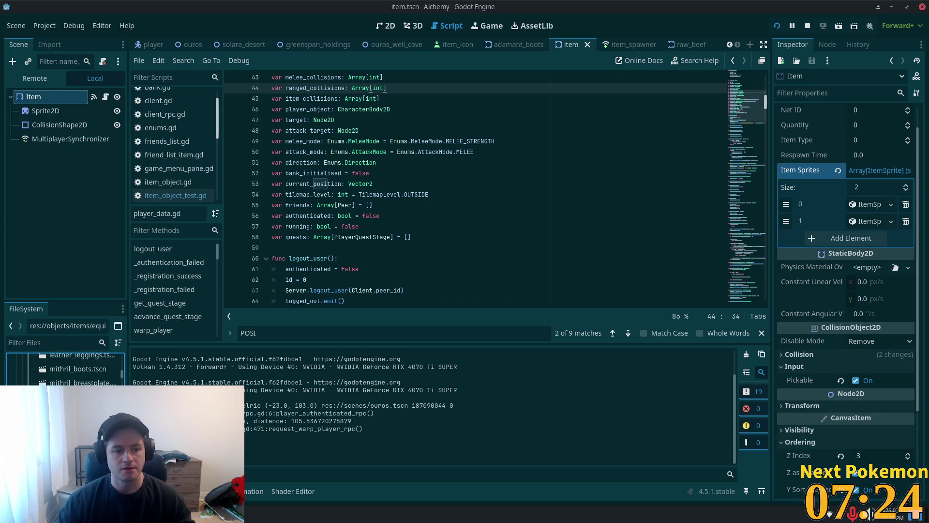
scroll(72, 370, up, 6)
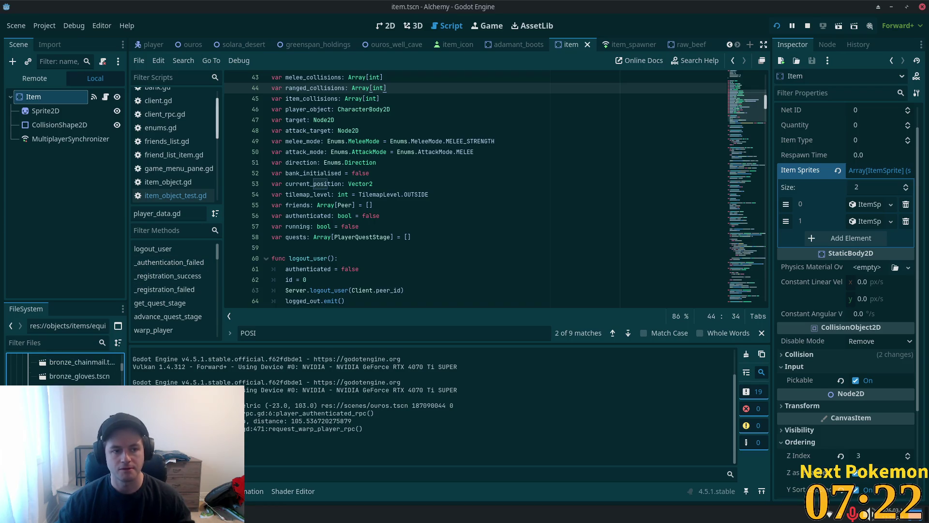
scroll(72, 370, up, 2)
right_click(562, 43)
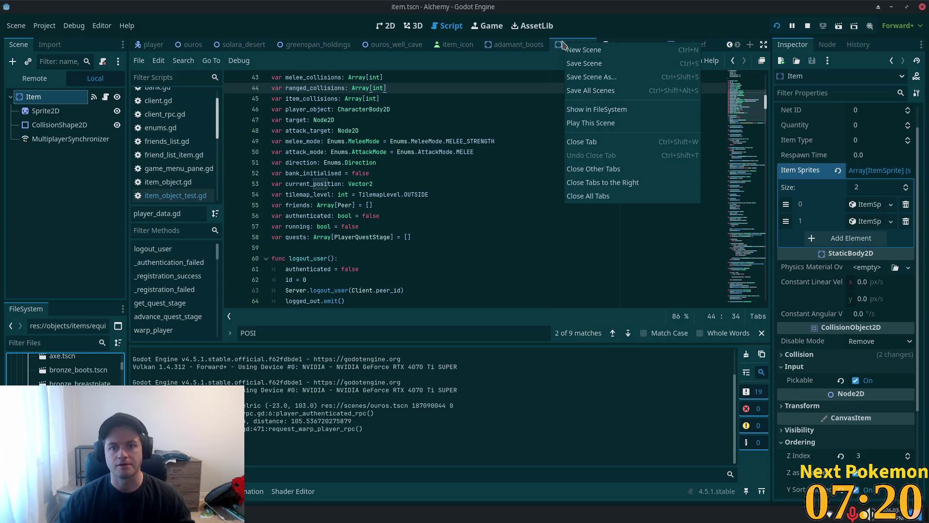
click(373, 211)
scroll(450, 241, up, 14)
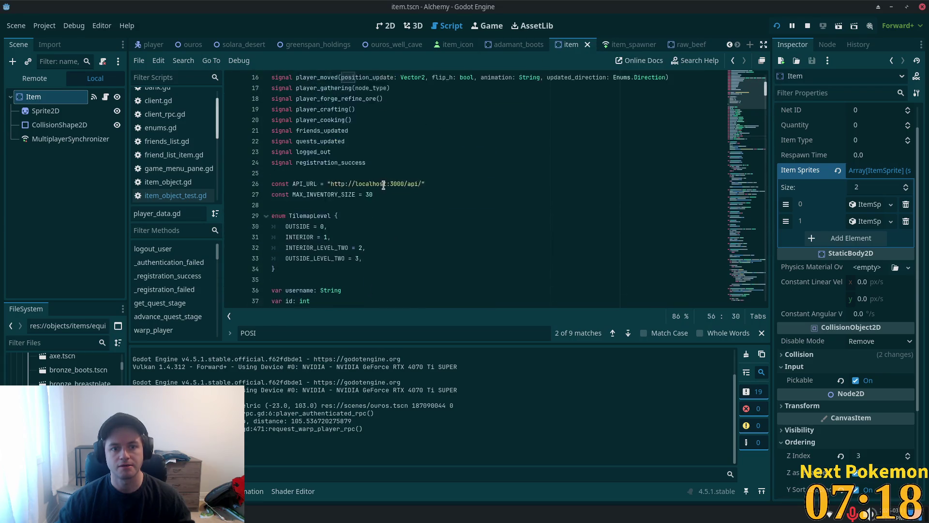
click(569, 138)
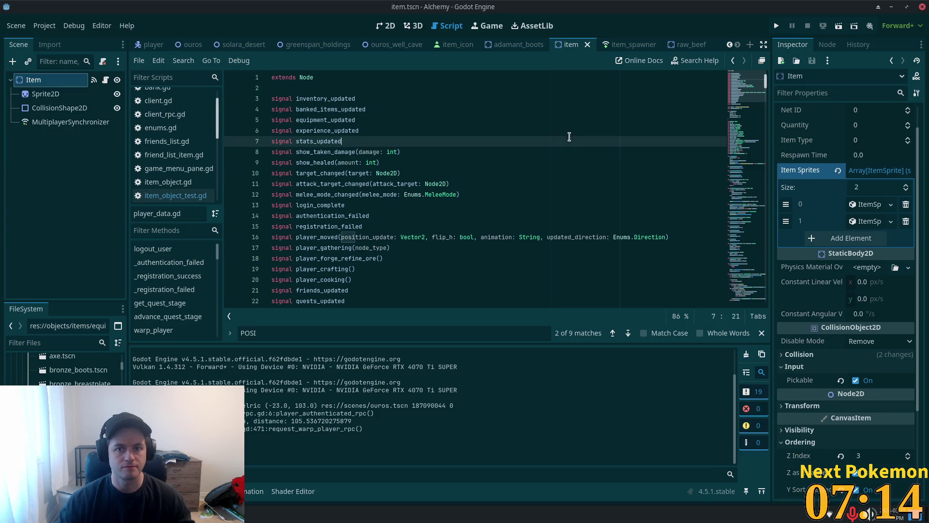
right_click(569, 44)
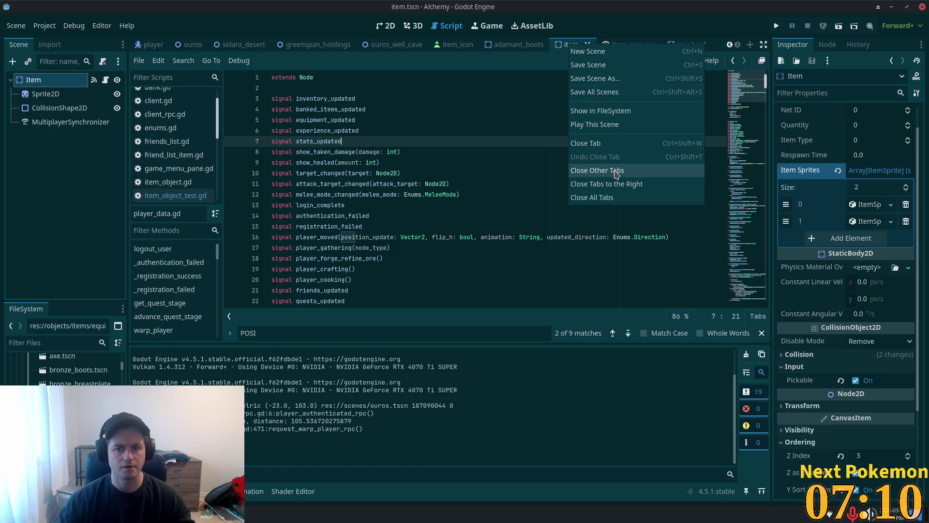
click(616, 172)
Step: Close all open scripts, including enums.gd and item_object_test.gd, emptying the script list
right_click(190, 128)
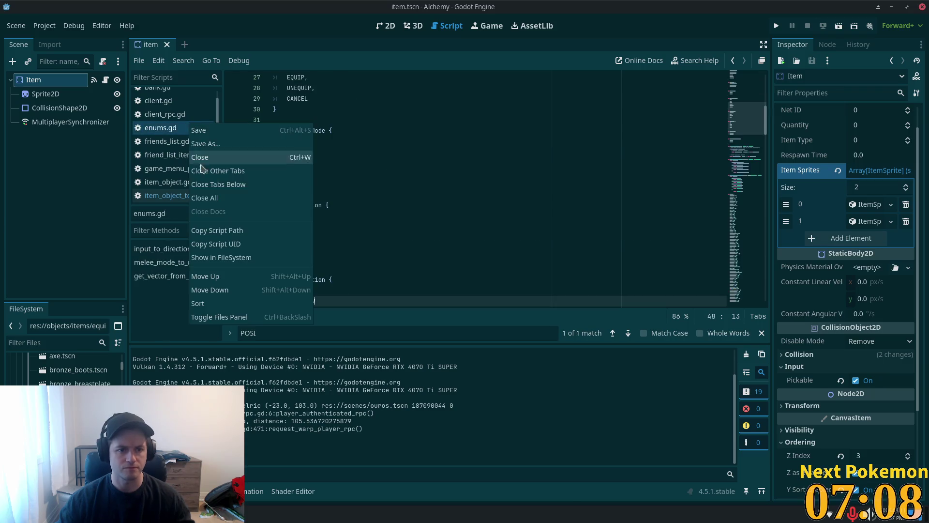
click(157, 197)
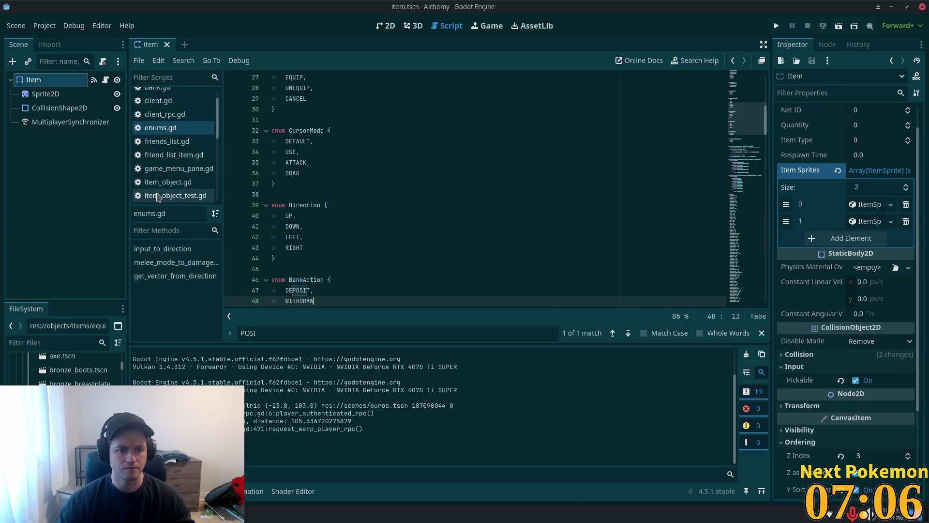
right_click(172, 195)
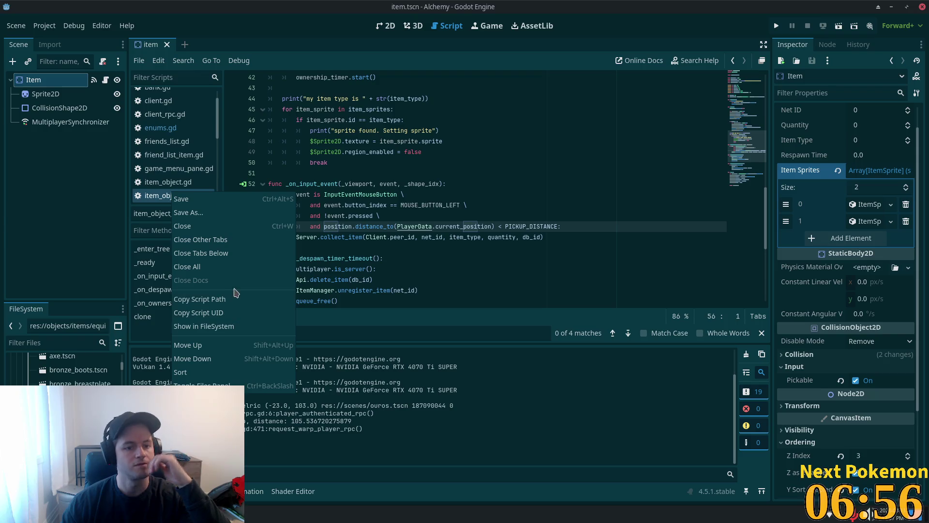
click(219, 266)
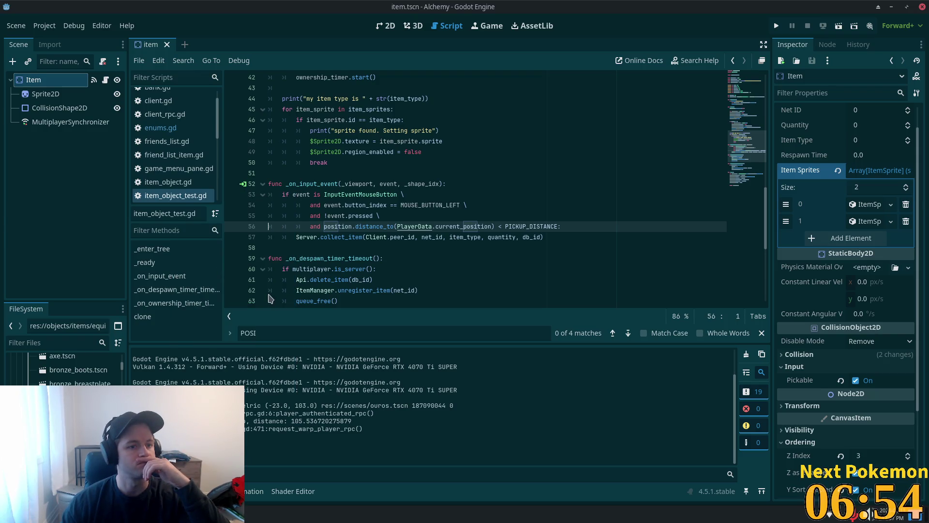
click(93, 81)
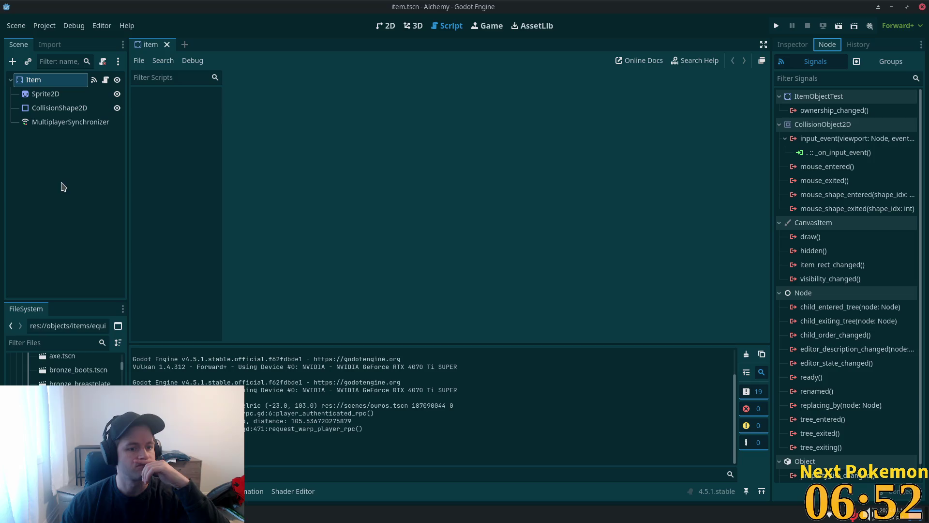
scroll(61, 378, down, 2)
scroll(67, 368, up, 5)
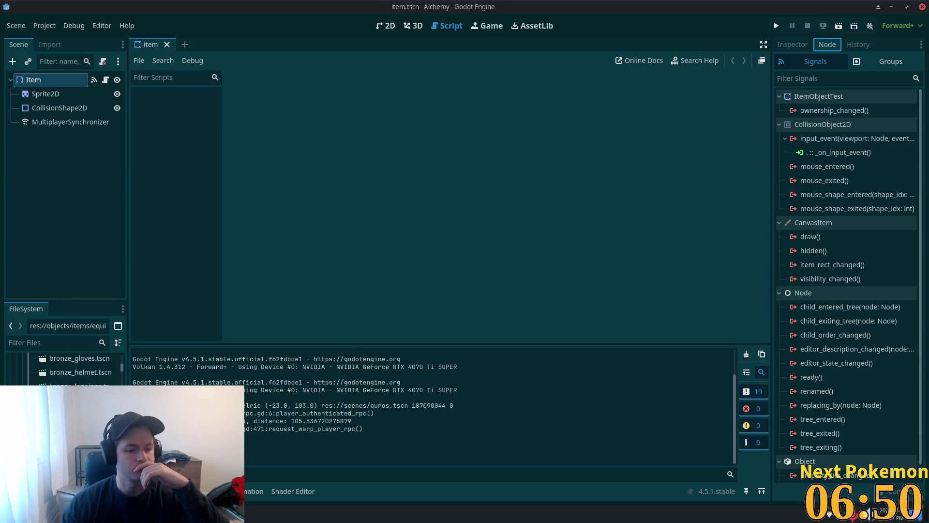
scroll(68, 368, down, 3)
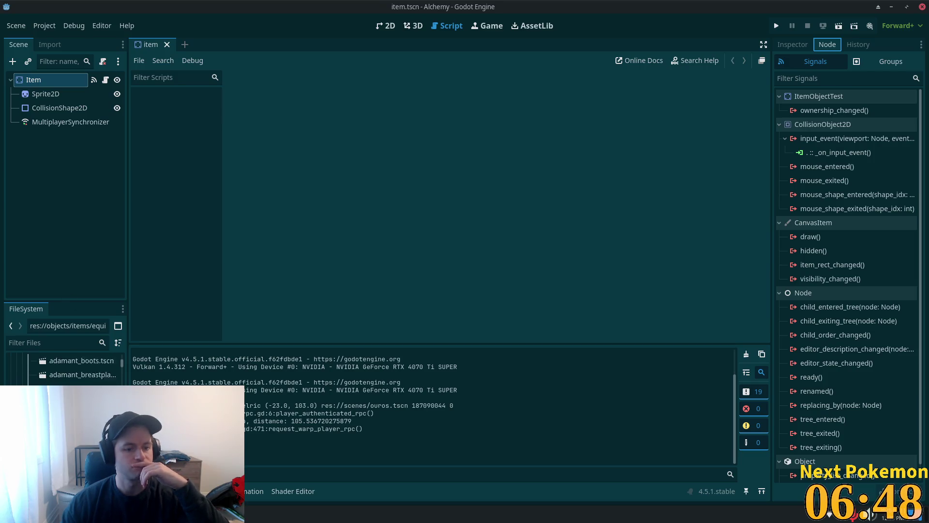
drag(124, 365, 122, 373)
scroll(123, 377, up, 3)
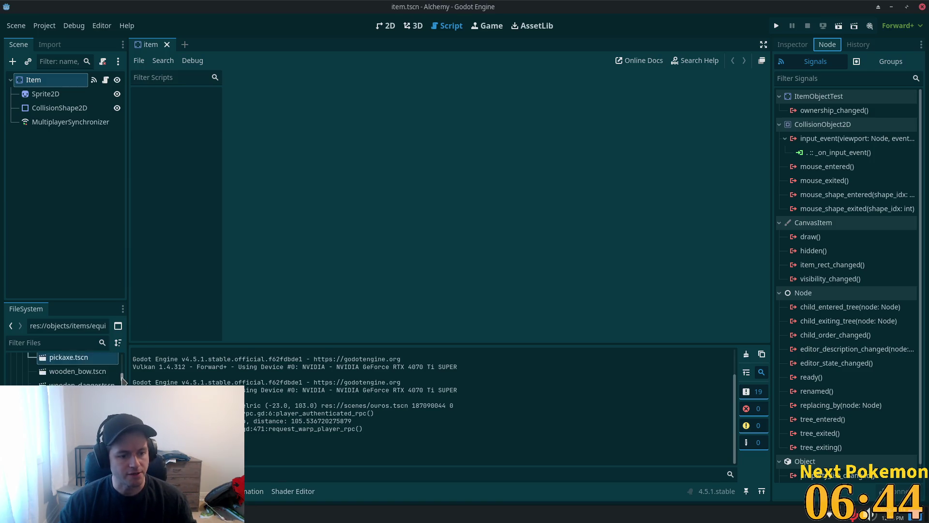
scroll(122, 376, up, 3)
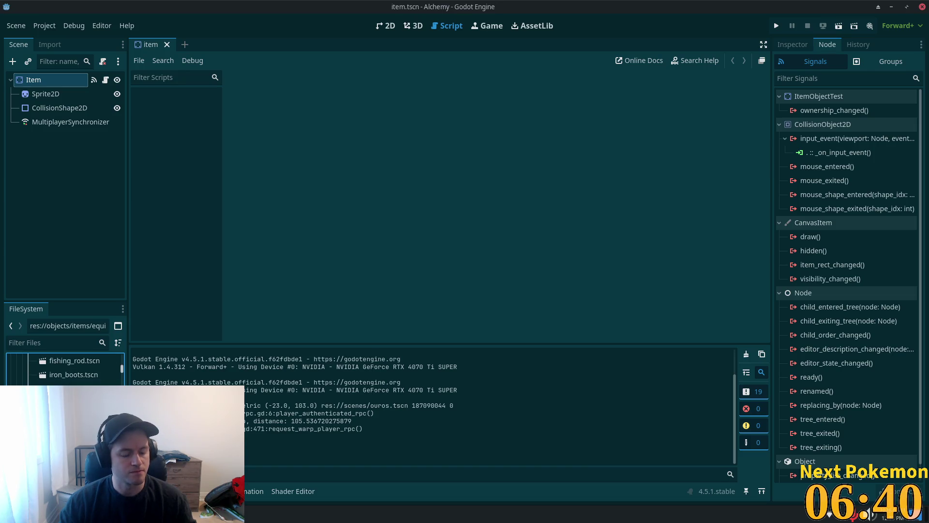
scroll(65, 370, up, 5)
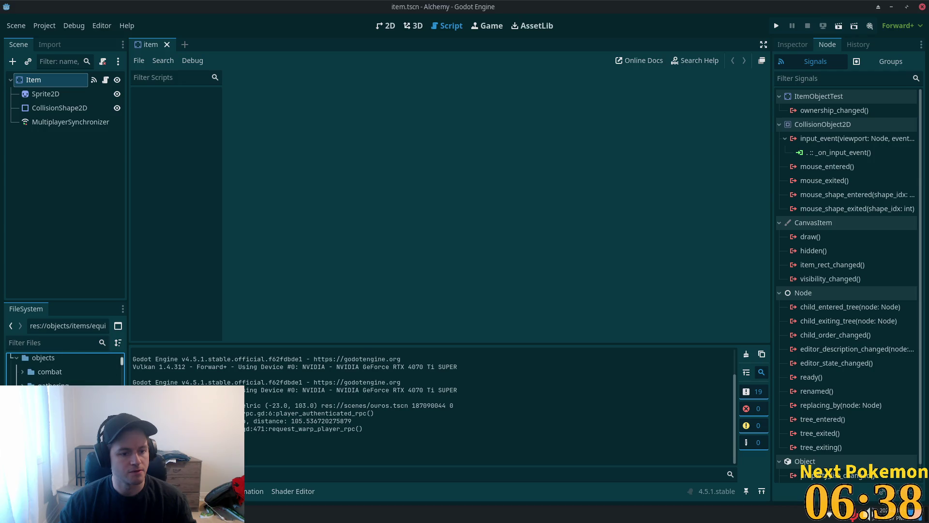
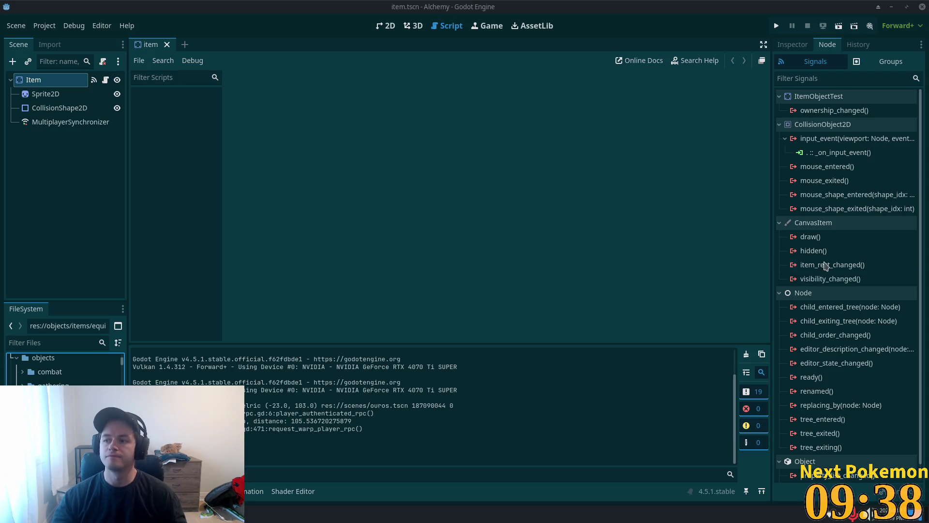
Step: Delete the two debug print() lines (lines 44 and 47) and stray tab from item_object_test.gd, then save
click(60, 96)
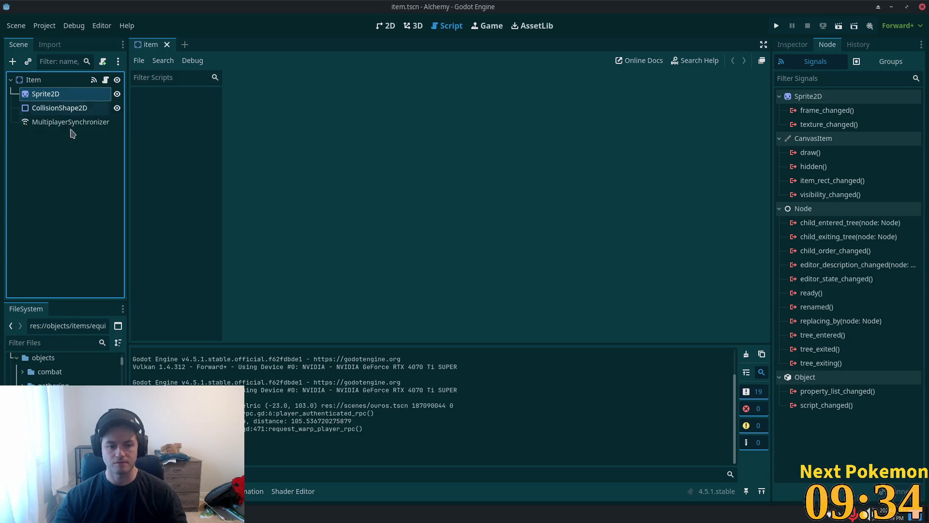
click(106, 80)
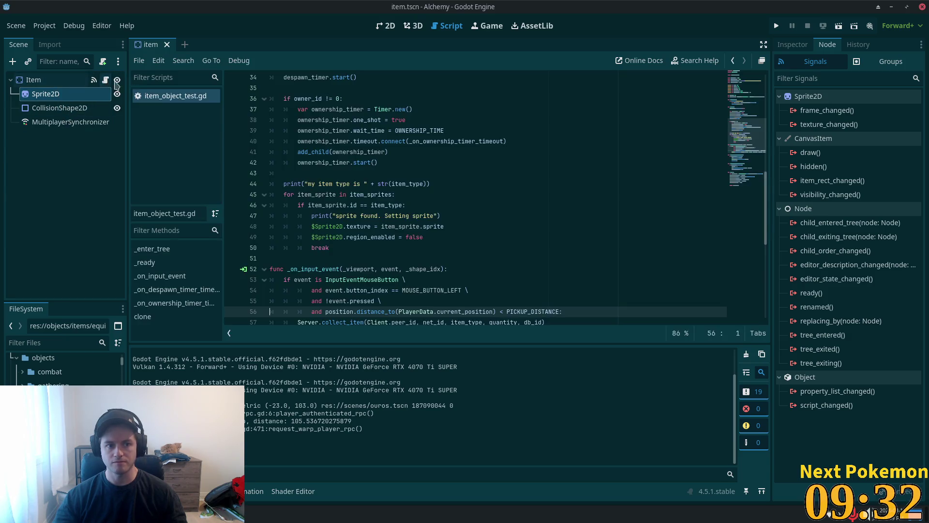
mouse_move(441, 215)
mouse_down()
mouse_move(339, 194)
mouse_move(311, 216)
mouse_up()
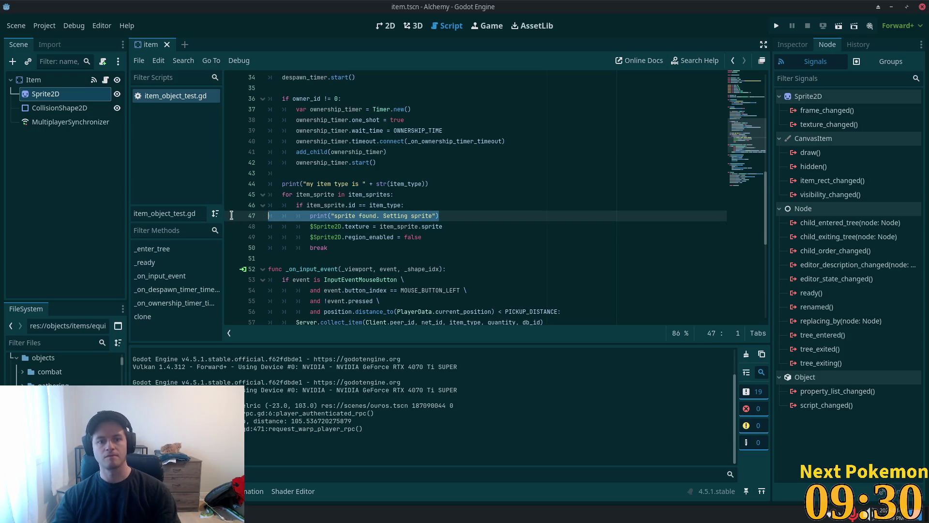
key(BackSpace)
key(BackSpace)
key(BackSpace)
key(BackSpace)
drag(429, 184, 244, 188)
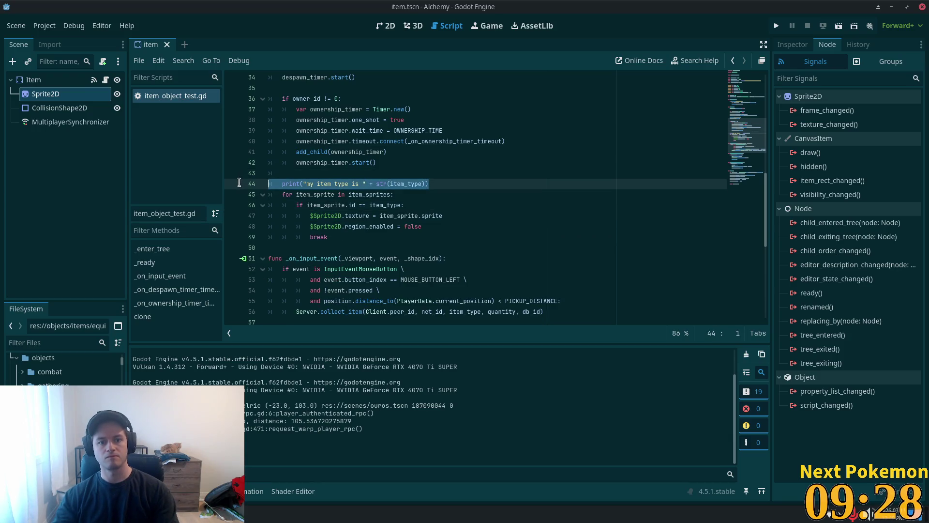
key(BackSpace)
key(BackSpace)
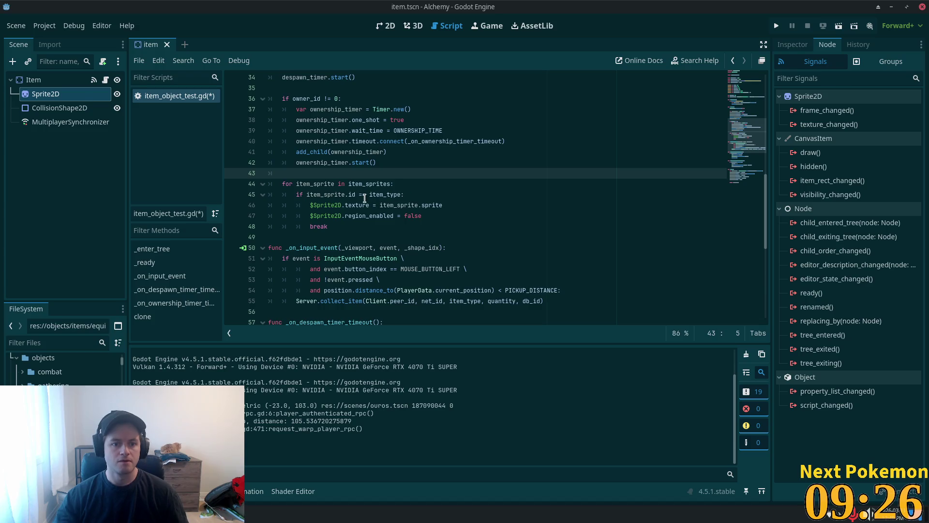
key(BackSpace)
key(ctrl+s)
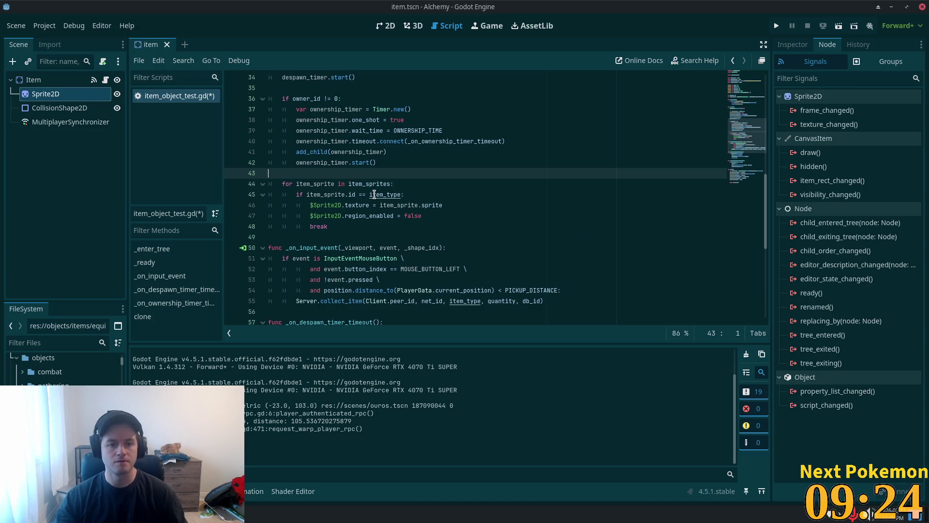
click(792, 44)
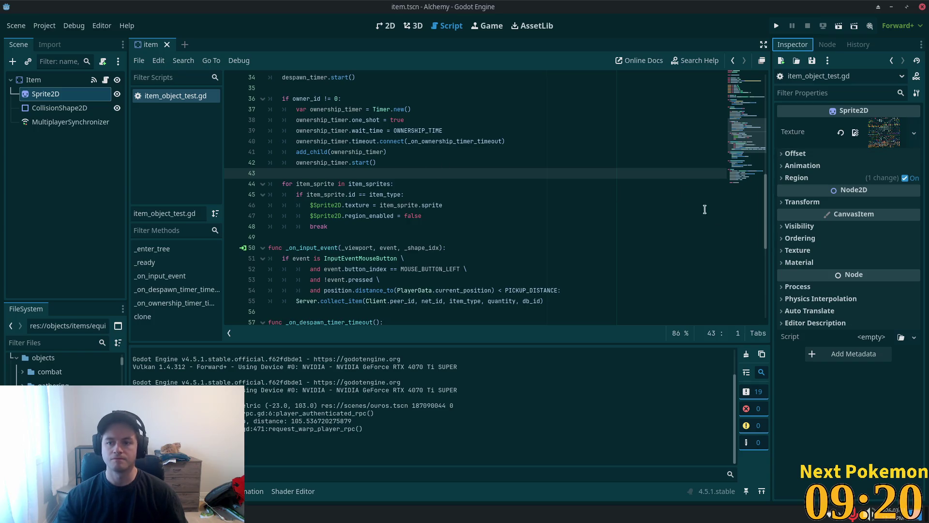
Step: Clear the Item scene's Sprite2D texture, save the scene, and open adamant_boots.tscn
click(65, 83)
click(63, 97)
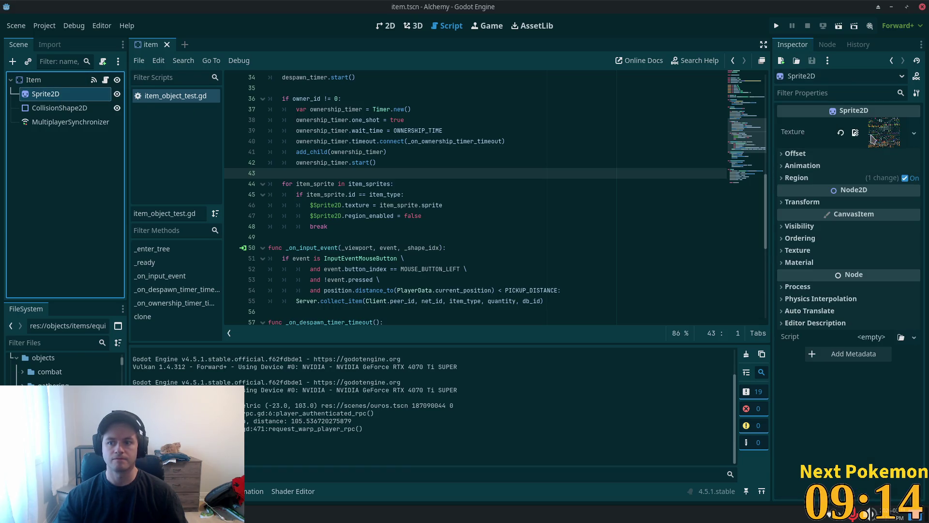
click(876, 140)
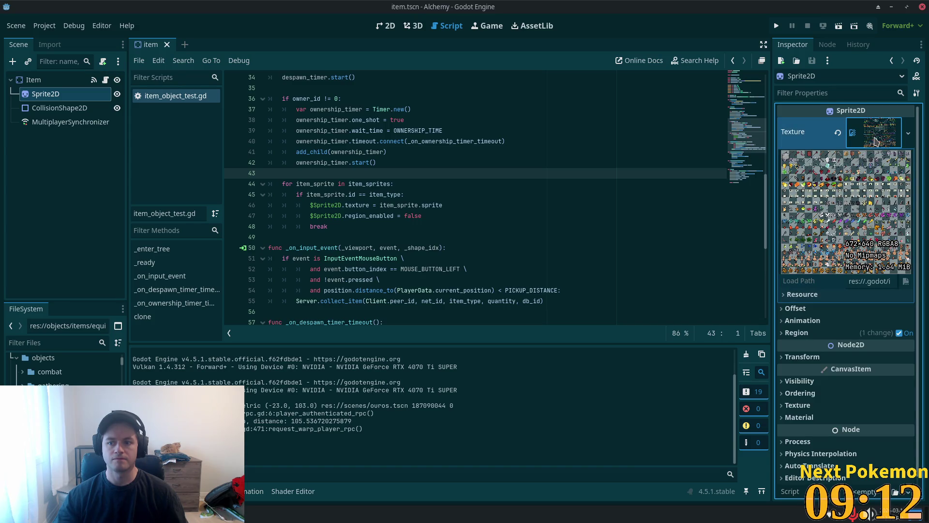
click(837, 132)
key(ctrl+s)
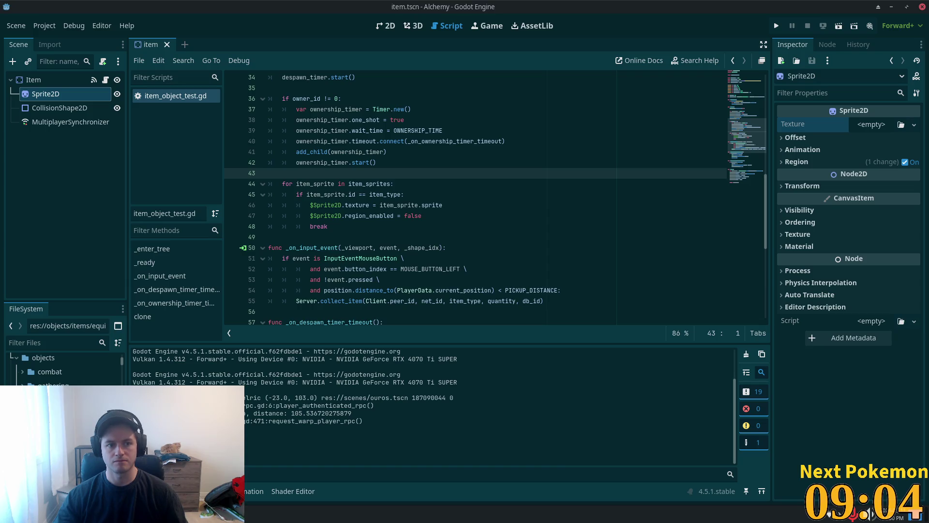
click(56, 80)
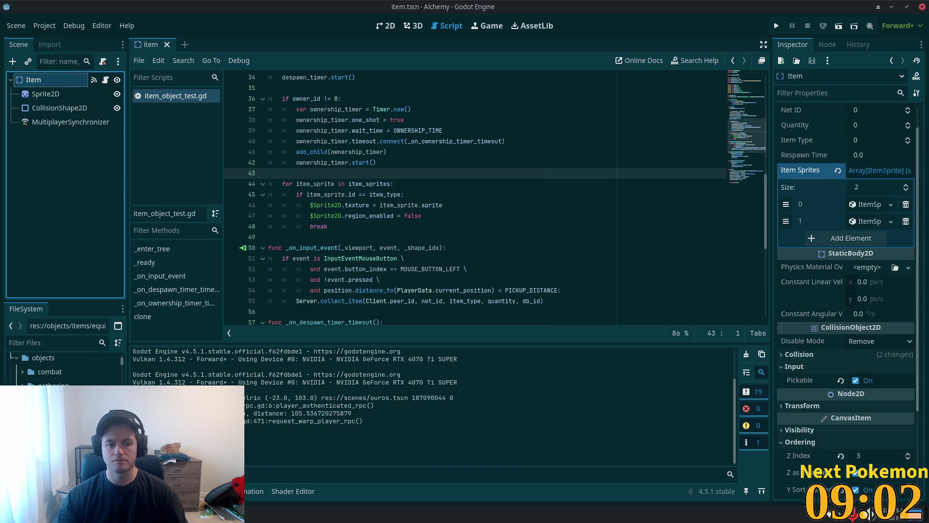
double_click(63, 401)
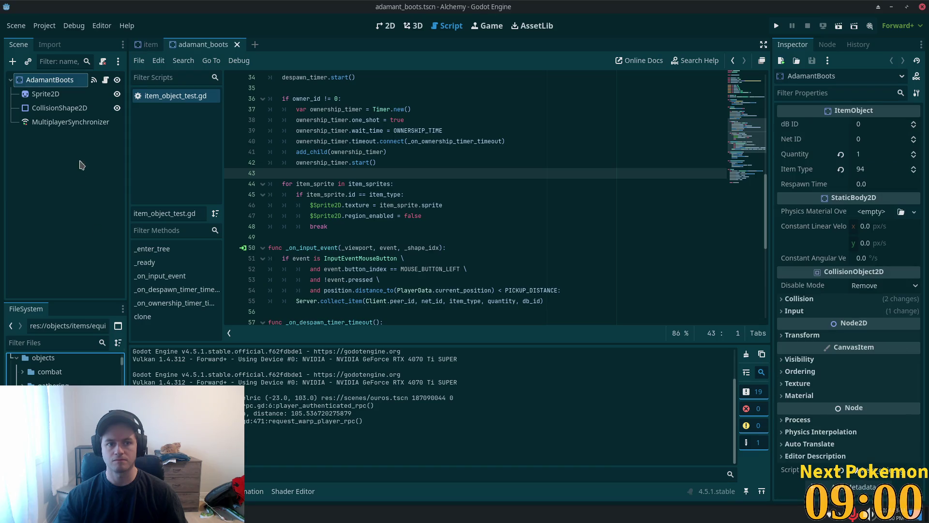
Step: Open the Region Editor on the AdamantBoots Sprite2D's 25.632×16 region at 67, 42
click(92, 94)
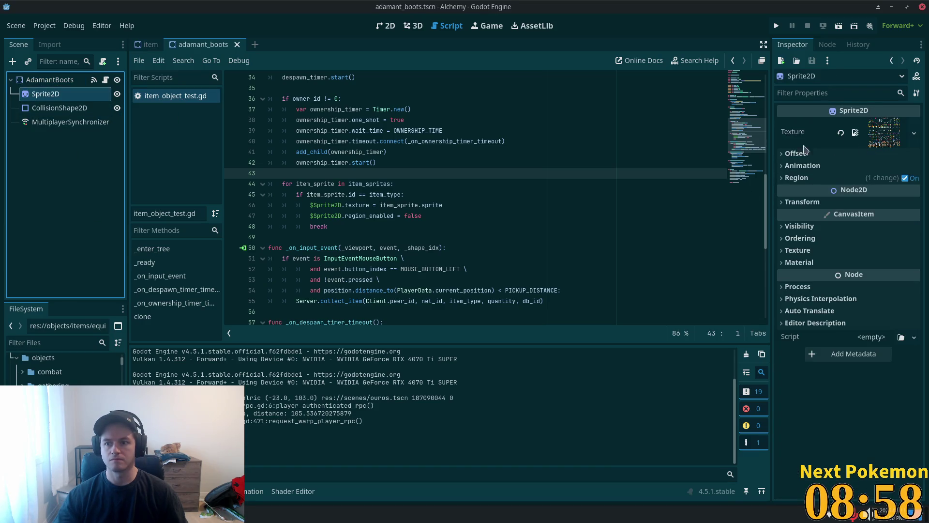
click(49, 79)
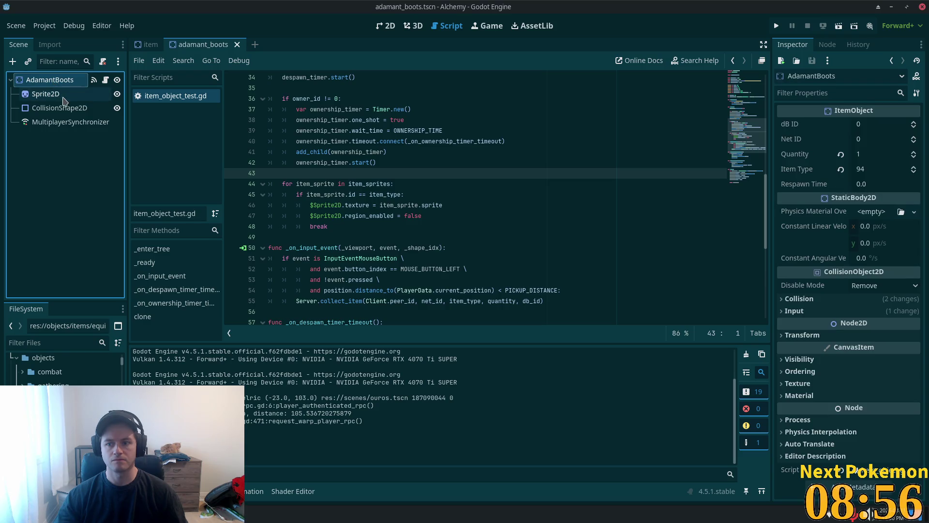
click(53, 94)
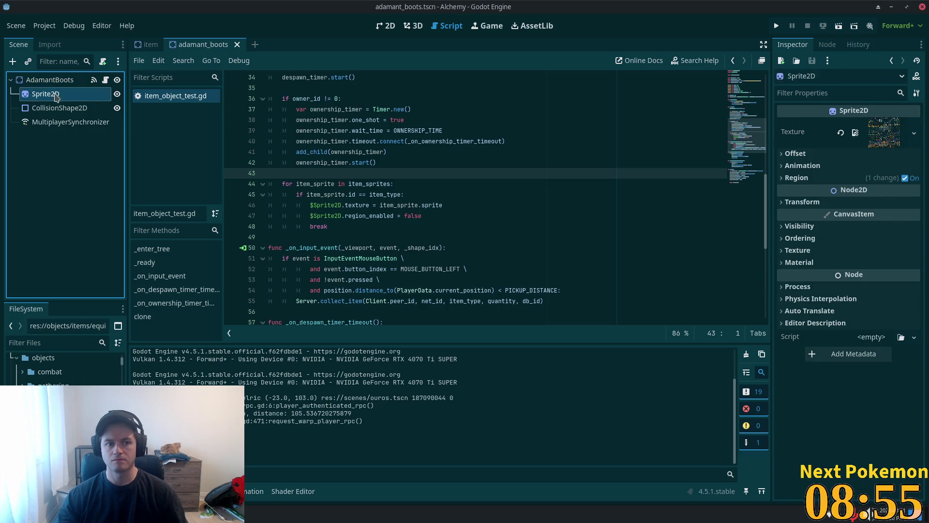
click(864, 177)
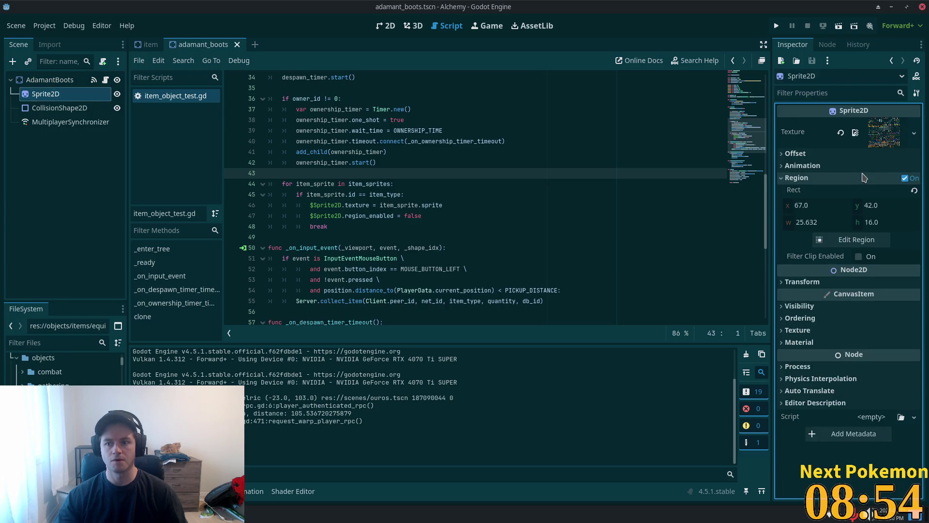
click(853, 244)
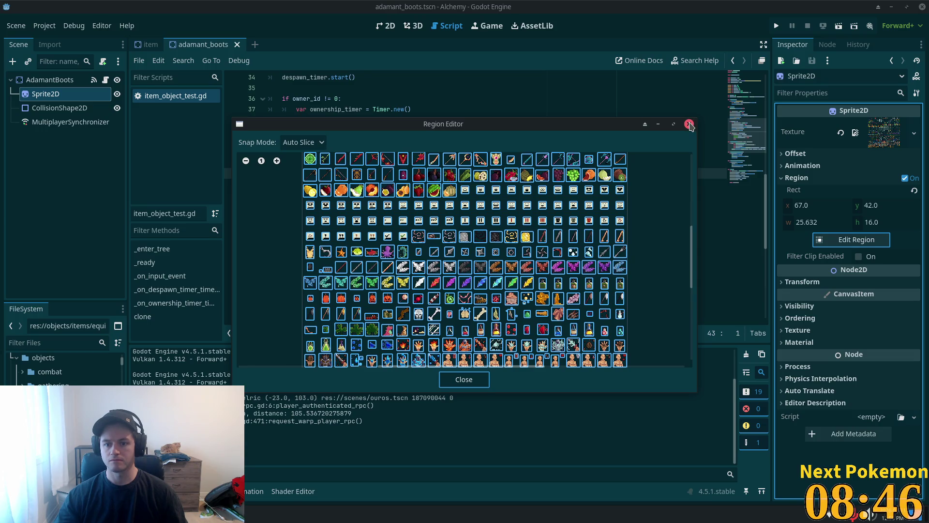
Step: Zoom and pan across the icon sheet in the Region Editor, then close it
scroll(650, 209, down, 3)
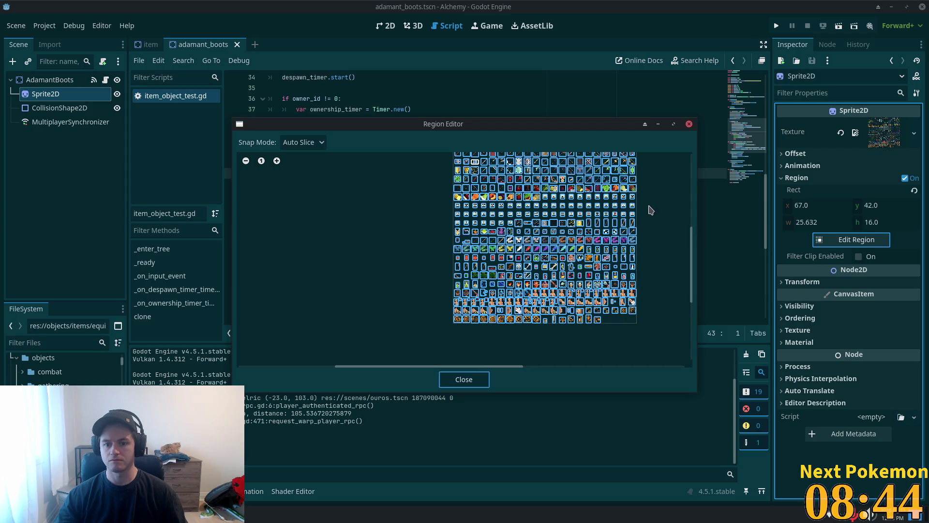
scroll(649, 213, up, 4)
drag(645, 226, 644, 337)
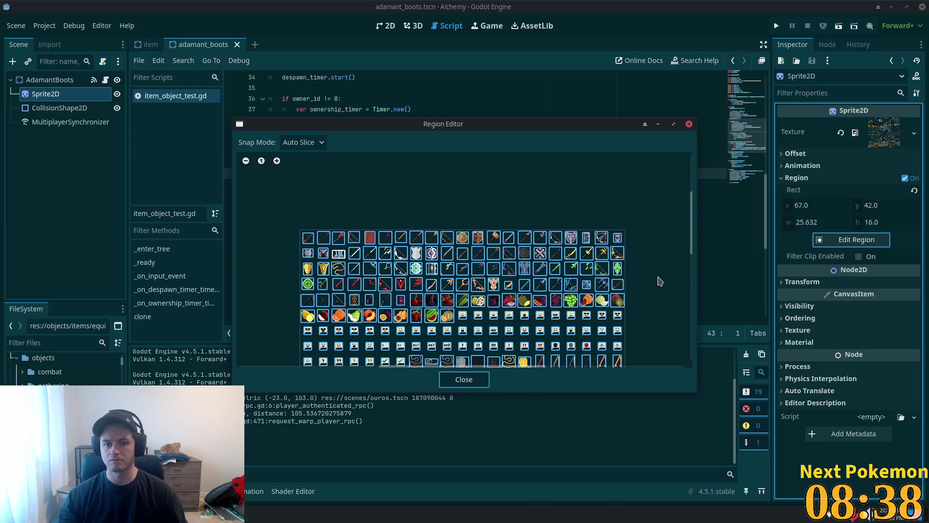
click(689, 123)
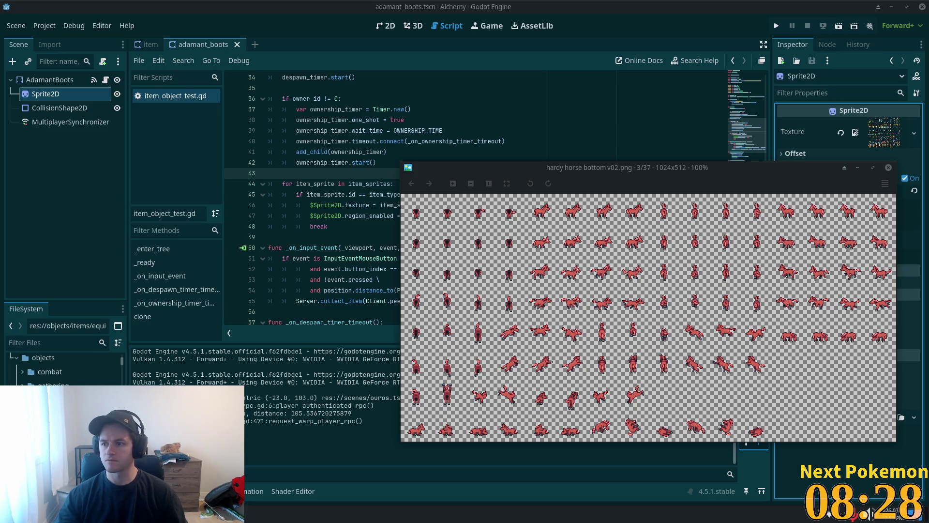
Step: In Game Assets, open 22.10a - Mana Seed Farmer Sprite System v1.2 and then farmer_base_sheets
key(alt+Tab)
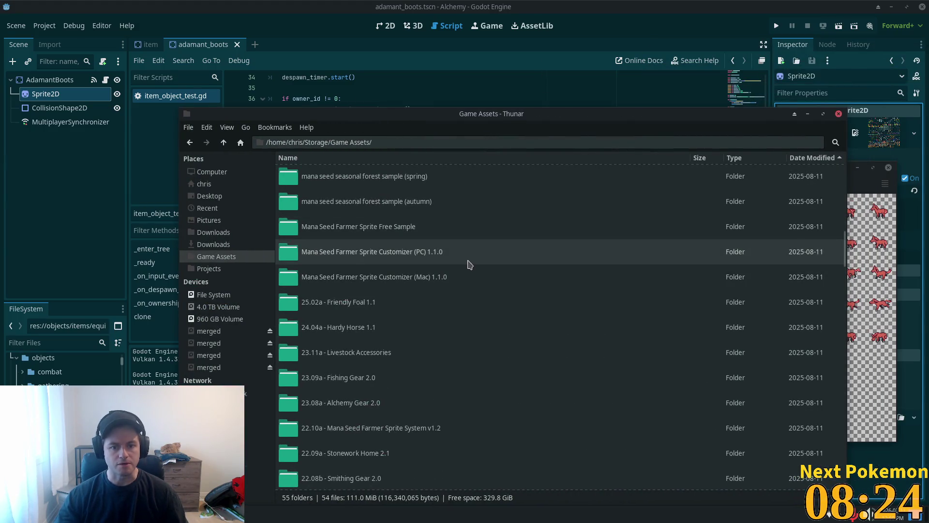
click(420, 431)
scroll(441, 394, down, 3)
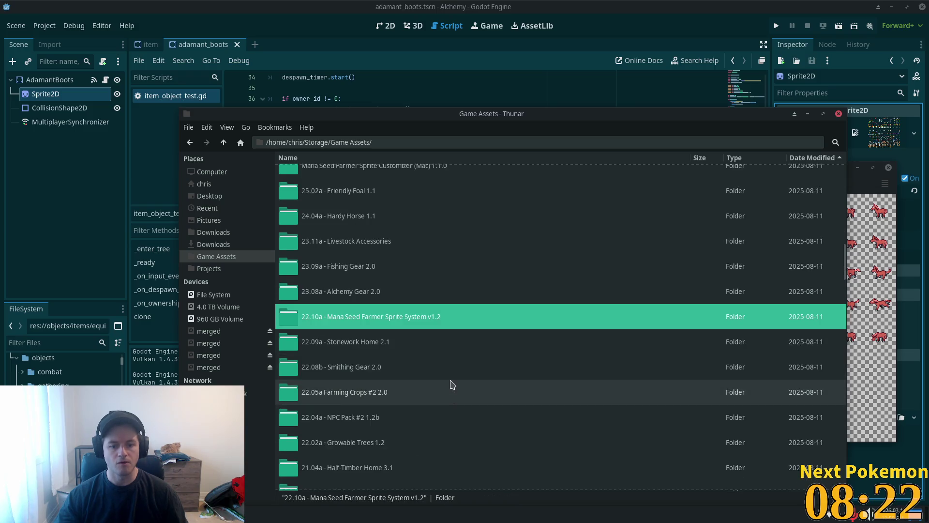
scroll(588, 362, down, 5)
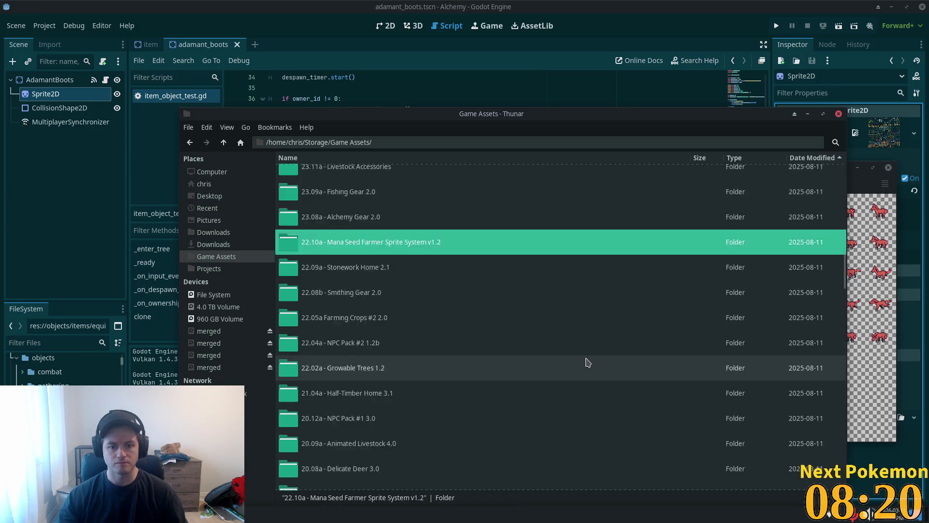
scroll(589, 361, up, 5)
scroll(589, 362, up, 10)
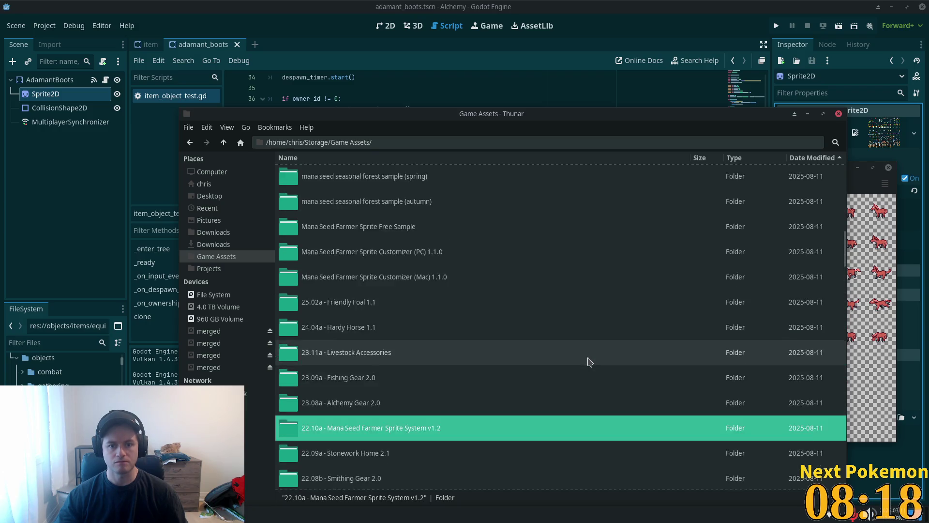
scroll(589, 363, down, 7)
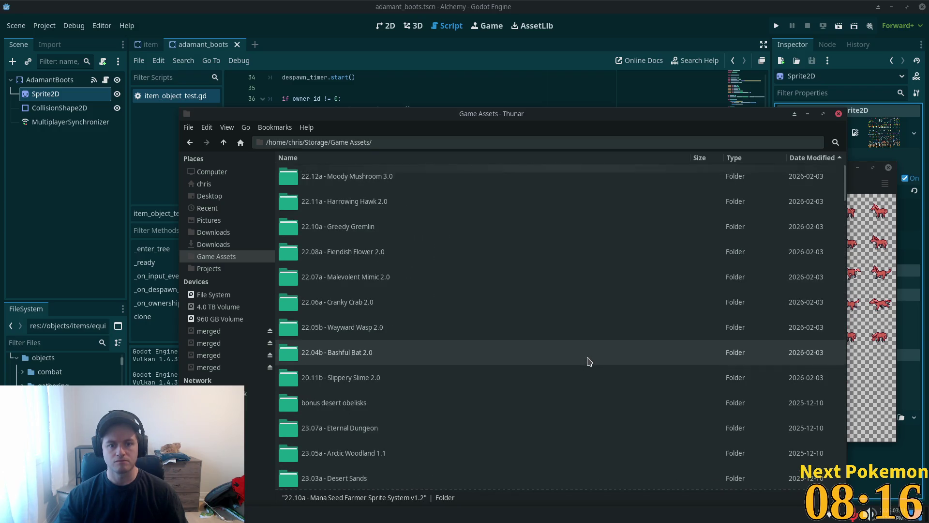
scroll(587, 364, down, 2)
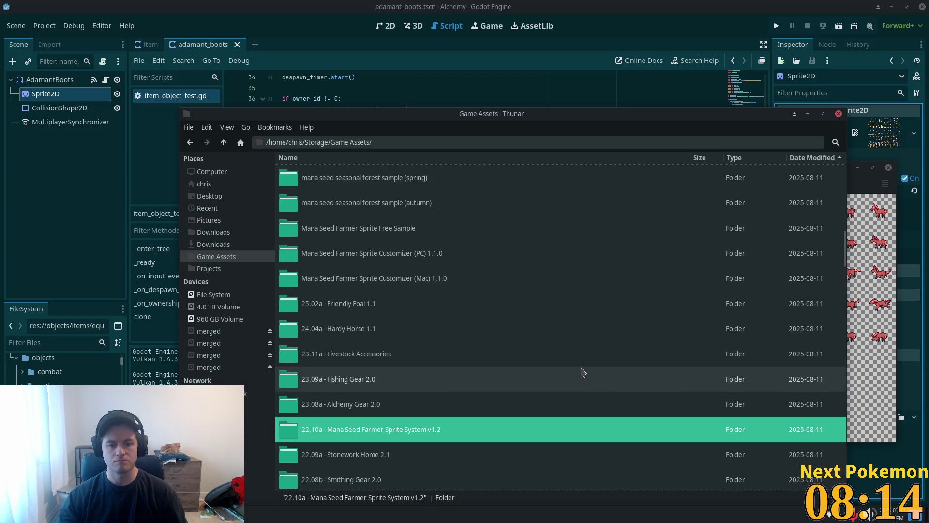
double_click(422, 438)
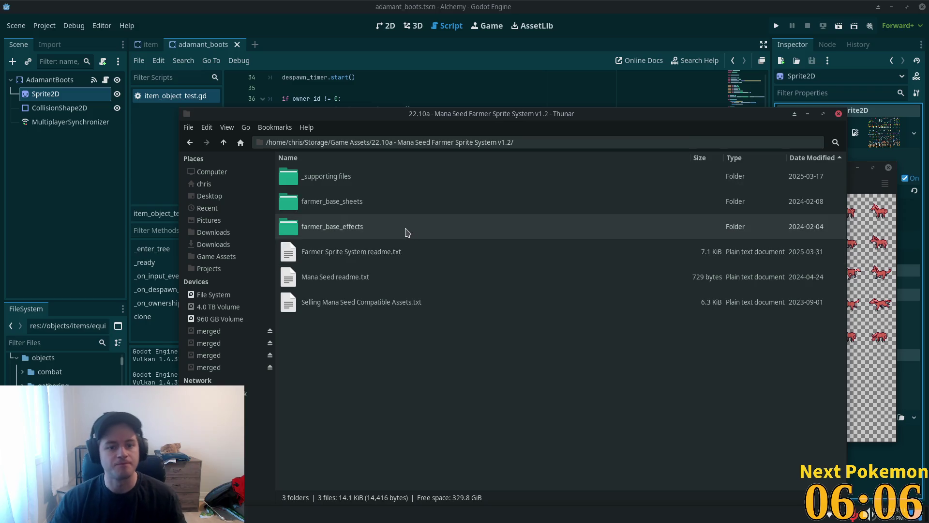
double_click(395, 215)
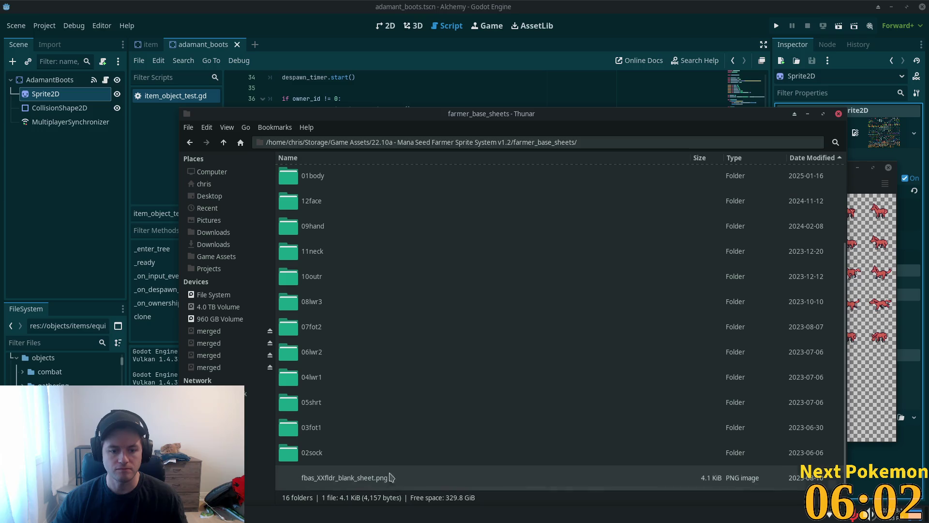
Step: Open the 03fot1 folder and view fbas_03fot1_shoes_00a.png in the image viewer
double_click(346, 429)
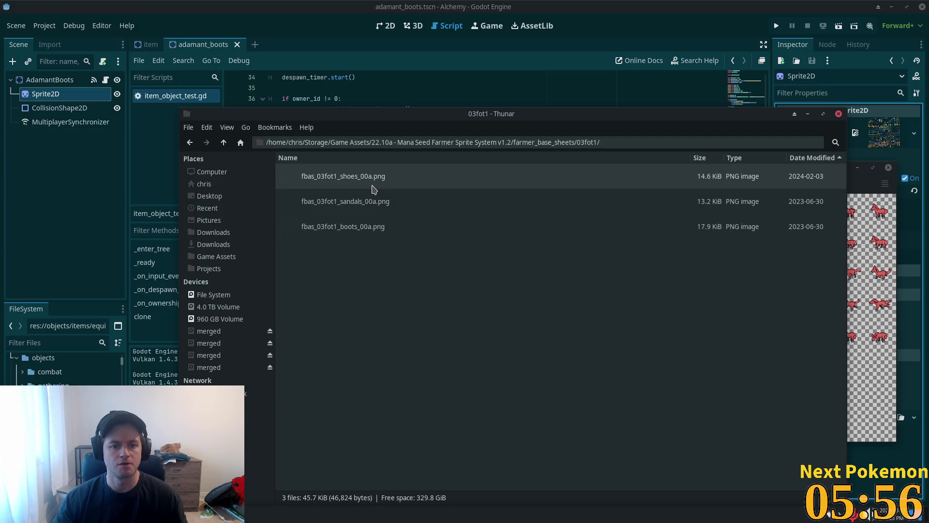
double_click(374, 188)
scroll(338, 138, up, 5)
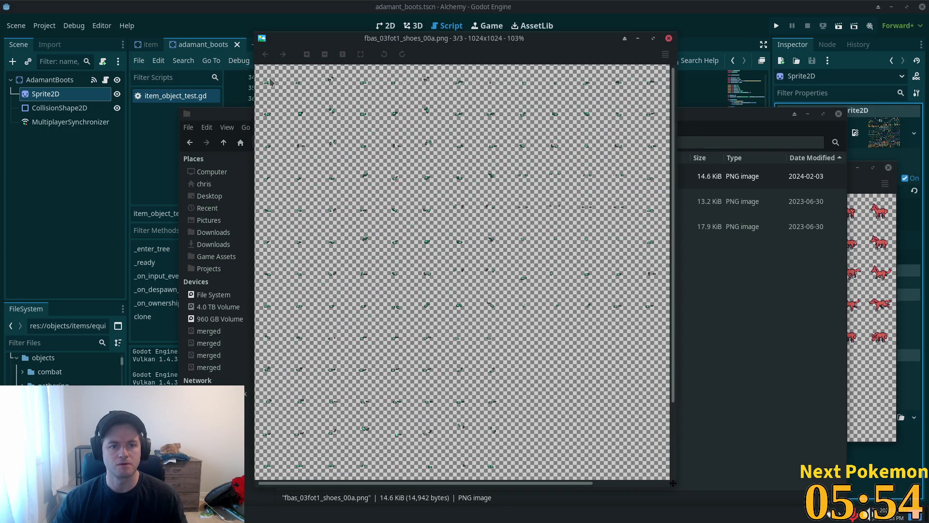
Step: Swap the shoes image for fbas_03fot1_boots_00a.png and zoom in on it
scroll(479, 330, down, 4)
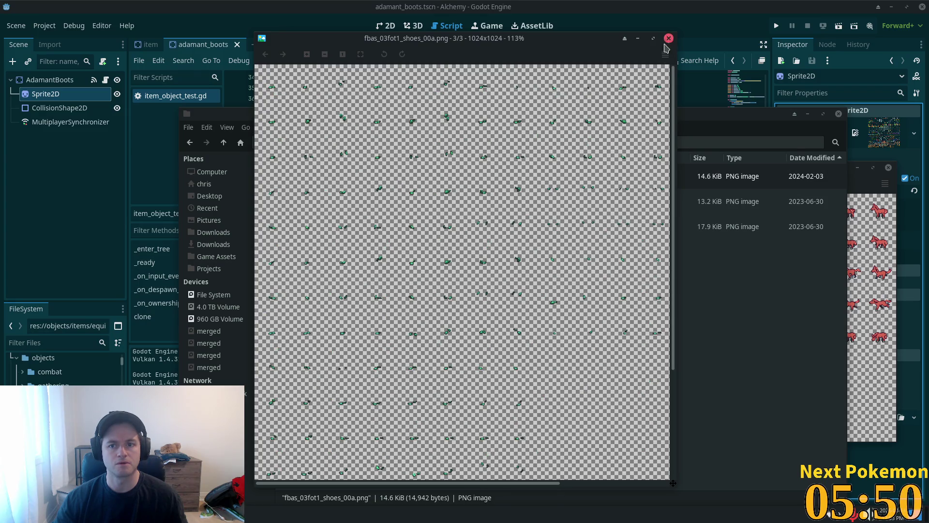
click(668, 37)
double_click(342, 232)
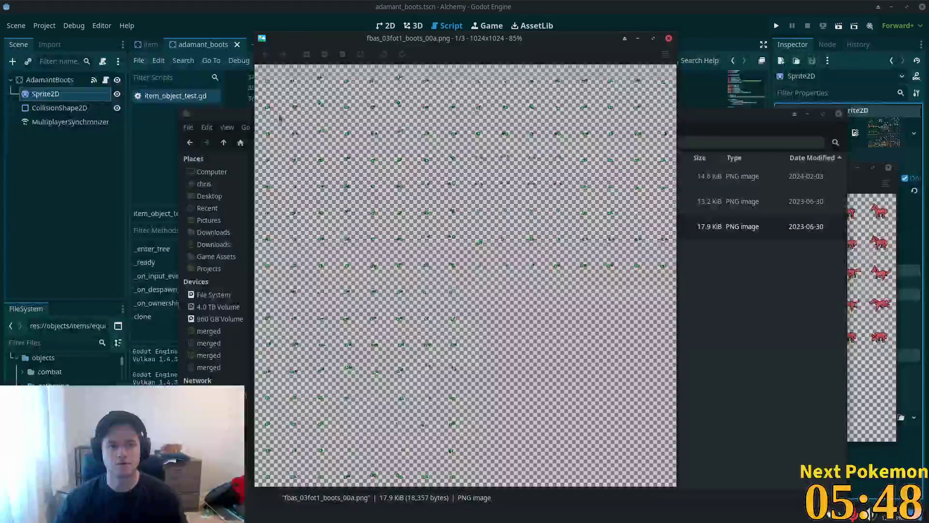
scroll(561, 434, up, 4)
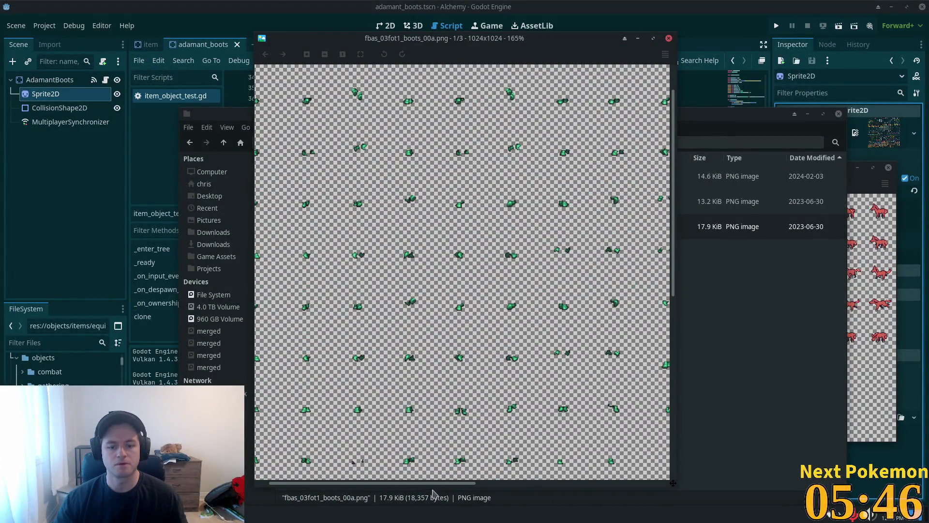
scroll(307, 344, up, 2)
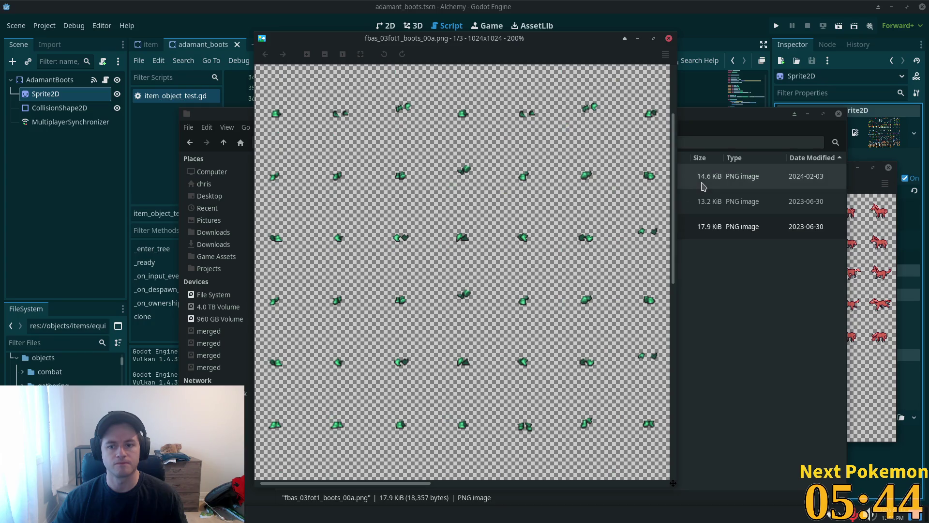
drag(675, 181, 676, 100)
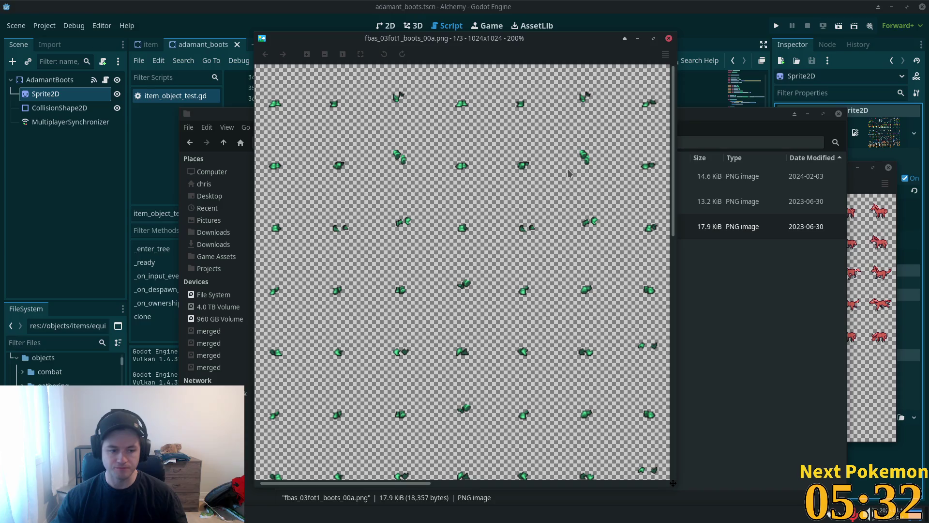
Step: Pan around the boots sheet, then return to Godot
scroll(501, 287, down, 5)
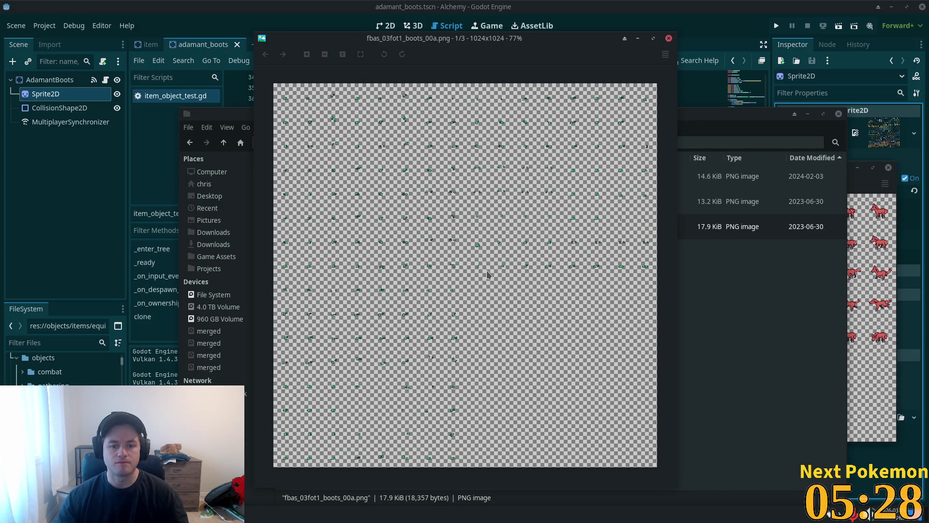
scroll(487, 270, up, 2)
drag(490, 486, 293, 468)
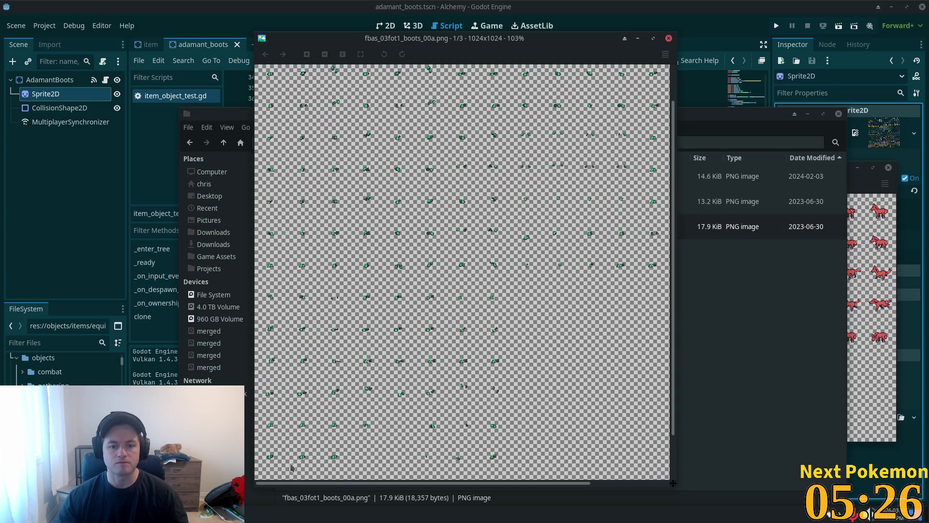
drag(673, 293, 641, 201)
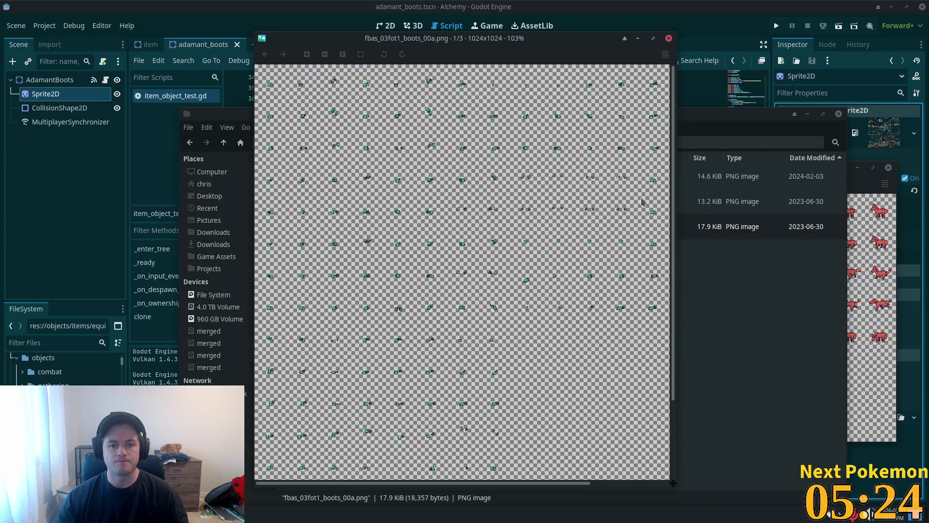
key(alt+Tab)
scroll(495, 296, up, 2)
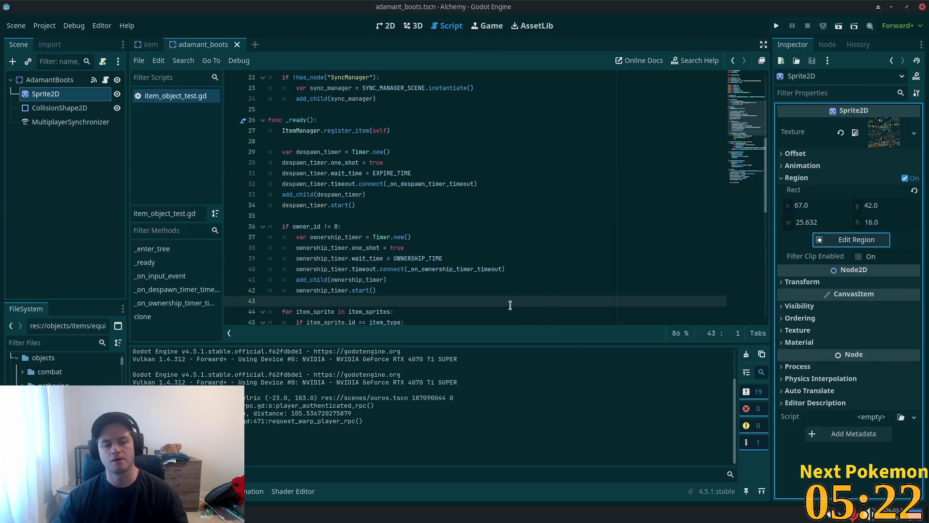
Step: Inspect the adamant boots Sprite2D atlas texture, then switch back to the item scene
scroll(495, 297, down, 2)
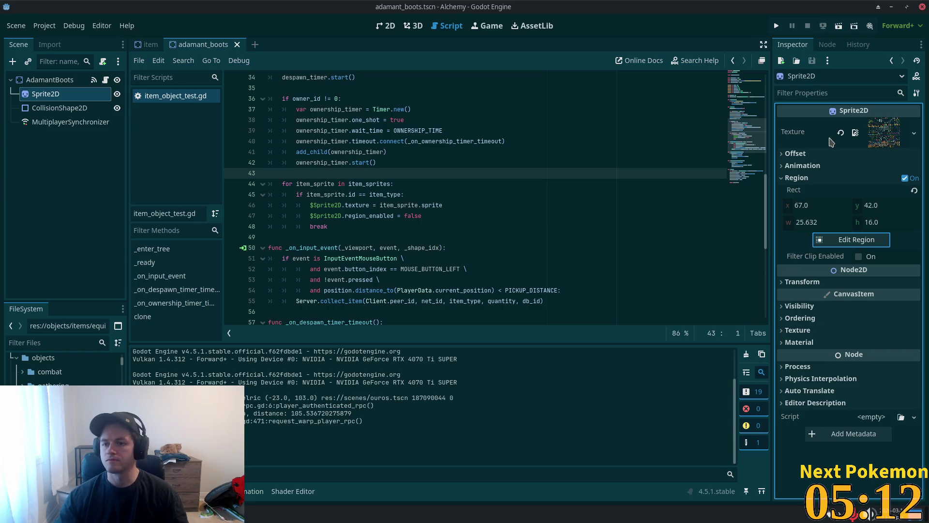
right_click(892, 131)
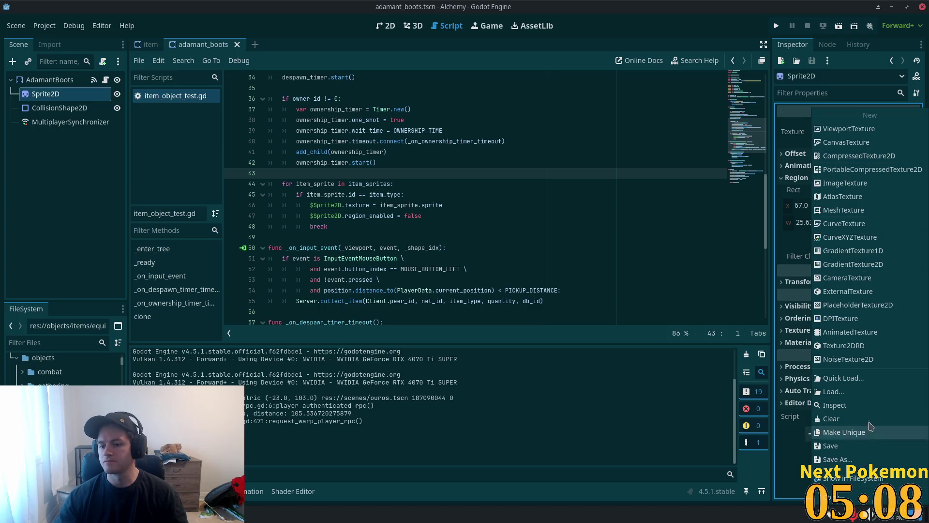
key(Escape)
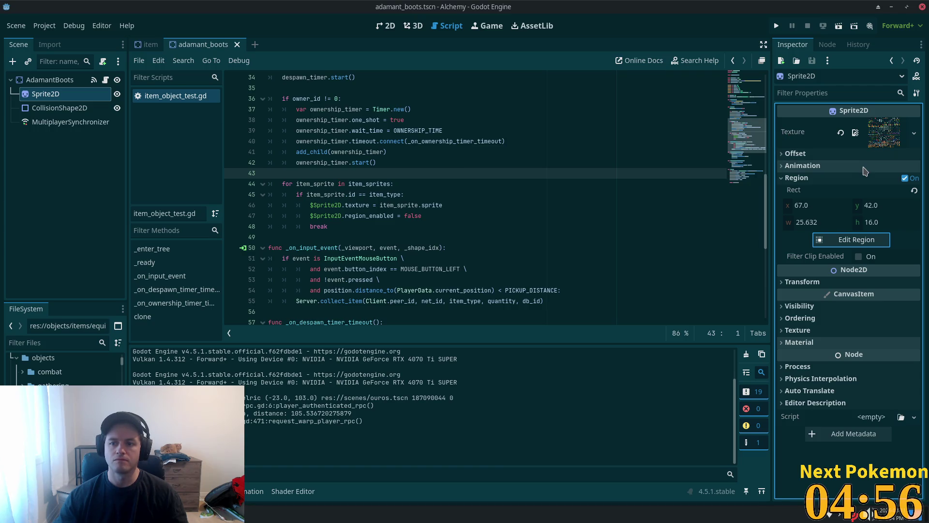
click(882, 140)
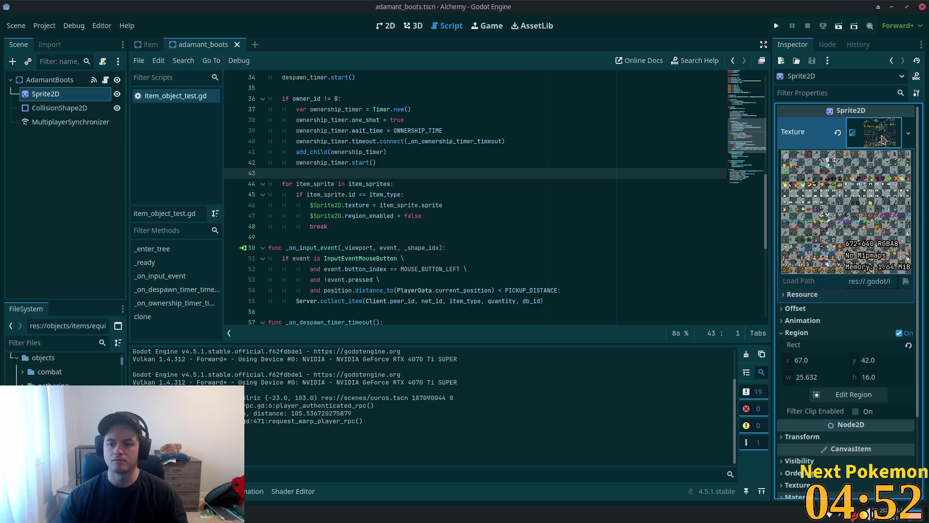
click(882, 140)
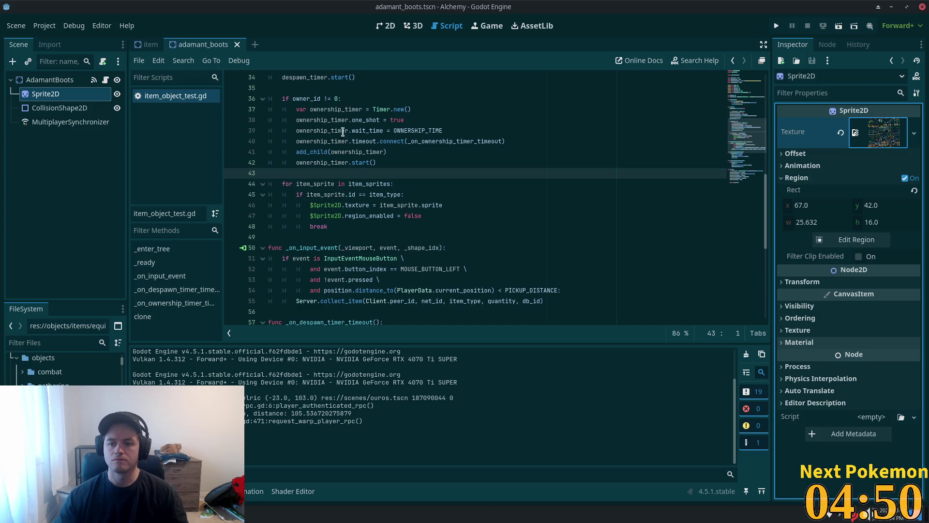
click(48, 79)
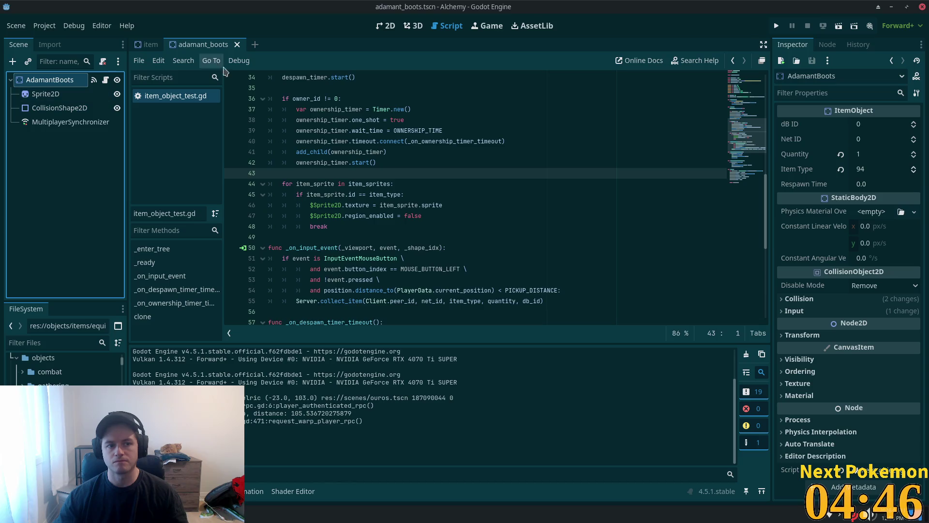
click(148, 46)
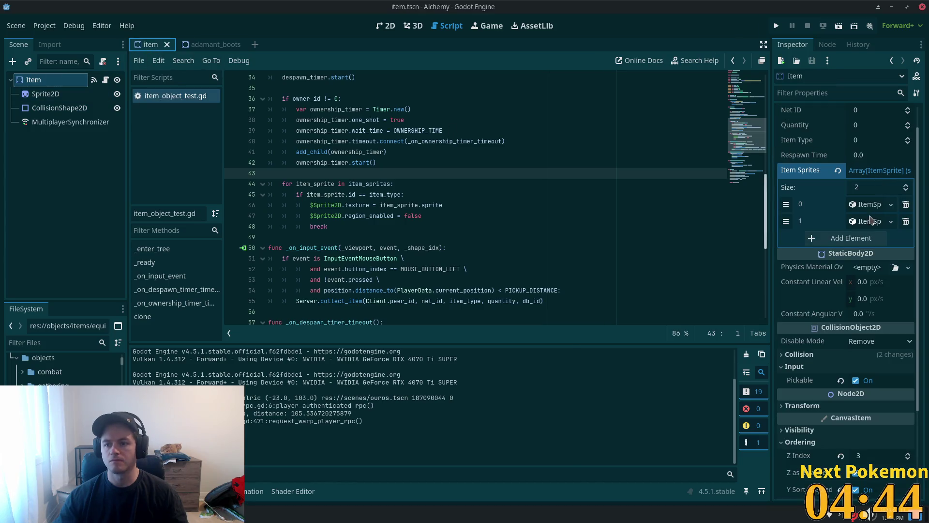
Step: Add a third Item Sprites slot holding a new ItemSprite
click(836, 240)
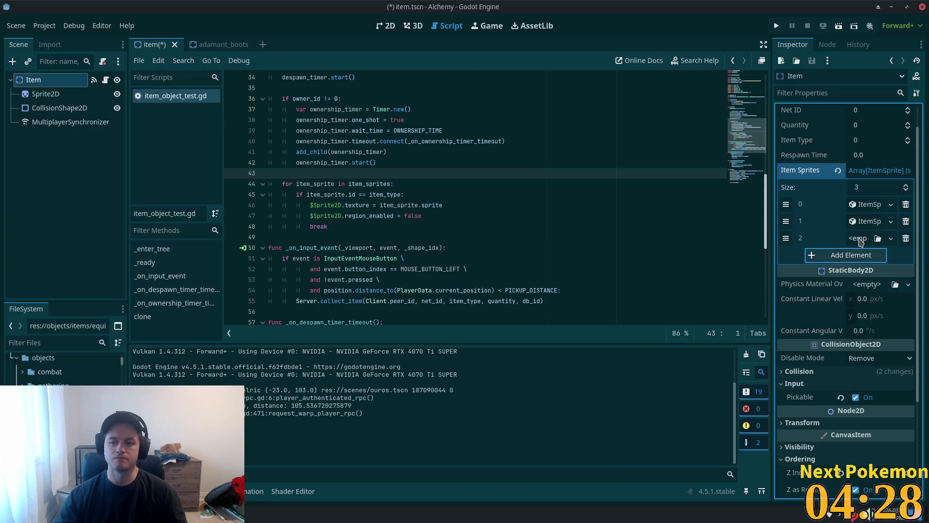
click(860, 242)
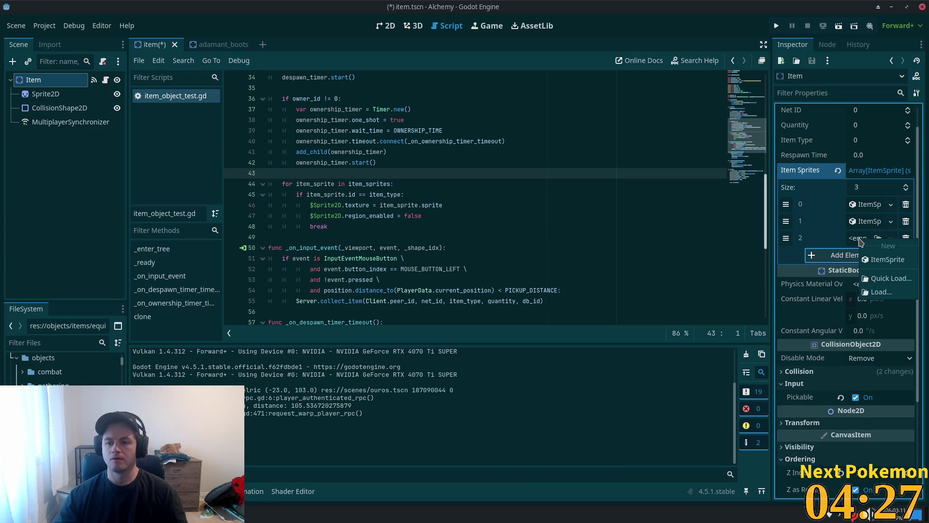
click(888, 259)
click(866, 240)
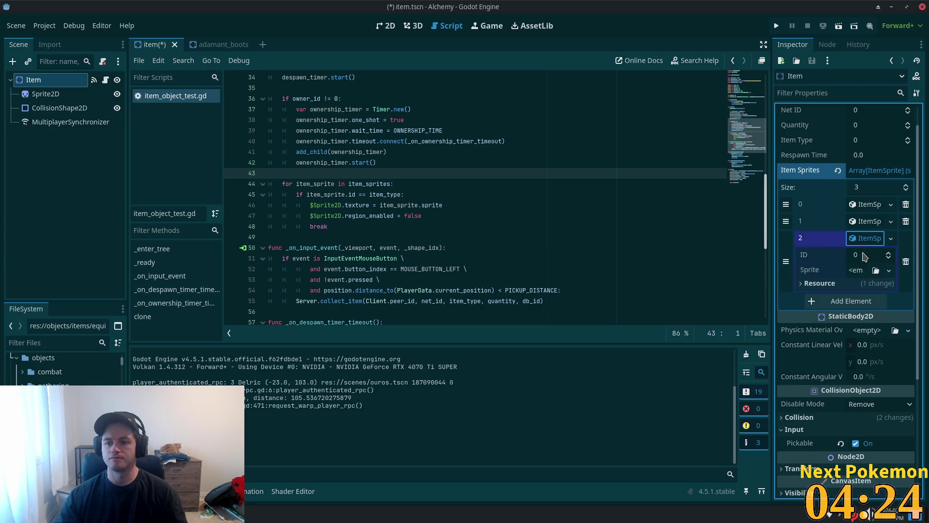
click(211, 44)
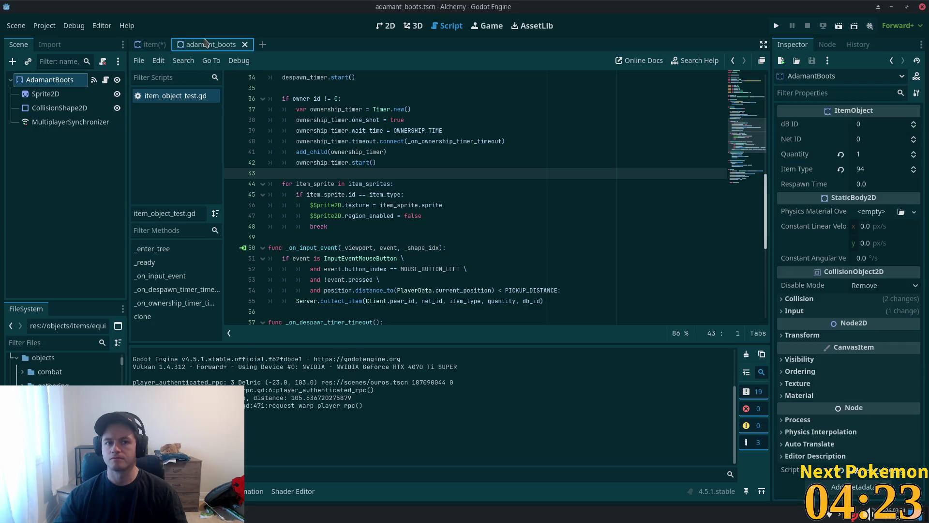
click(145, 47)
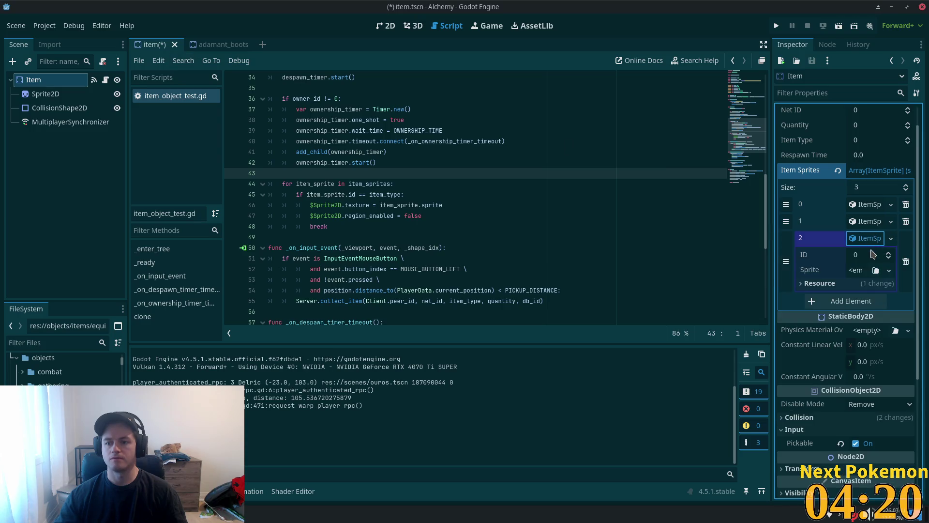
Step: Set element 2's ID to 94 and attempt to paste a texture into its Sprite
click(870, 254)
text(94)
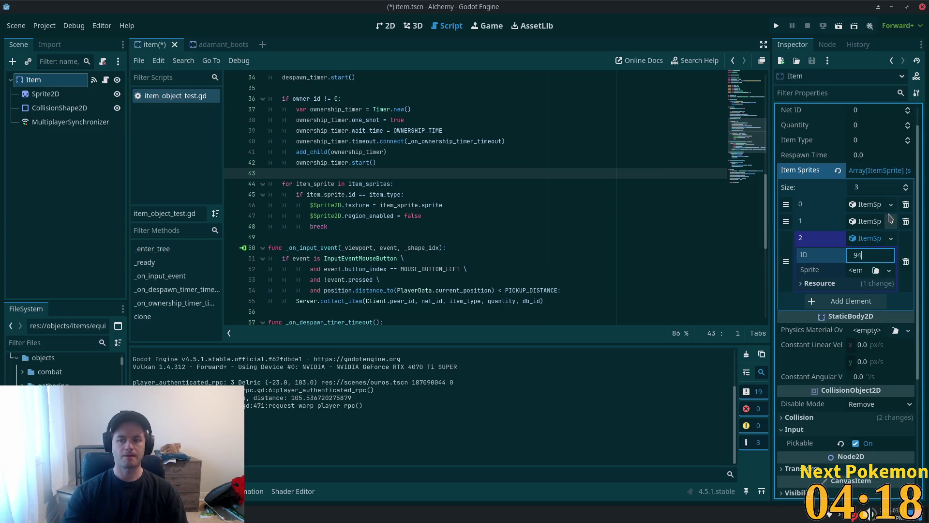
click(855, 271)
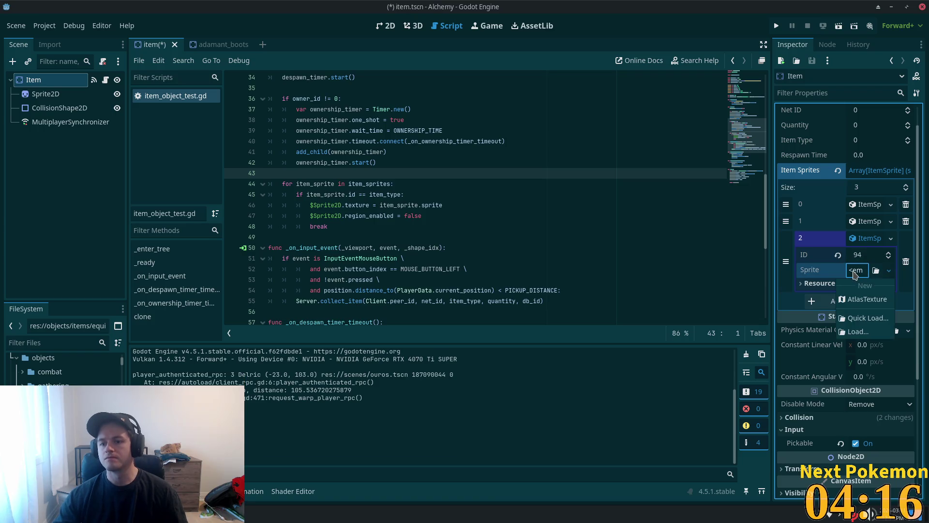
click(854, 271)
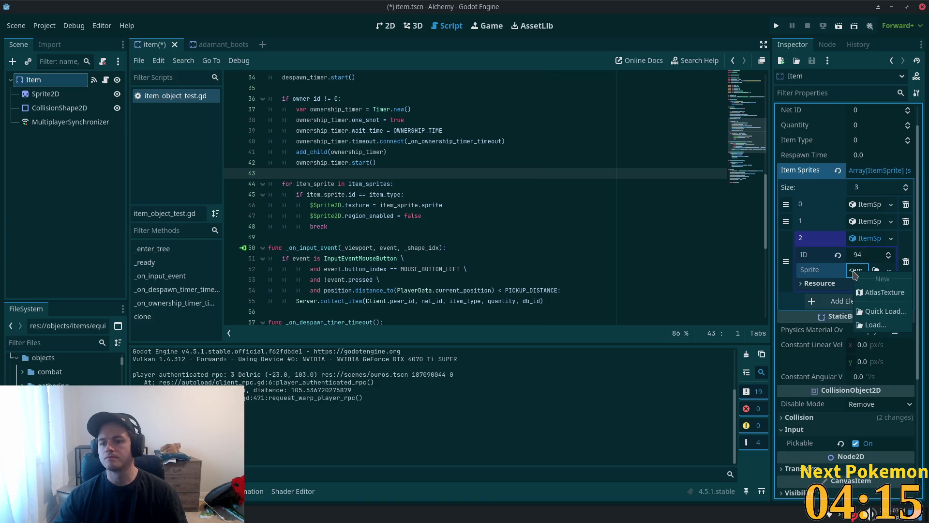
click(823, 277)
right_click(822, 278)
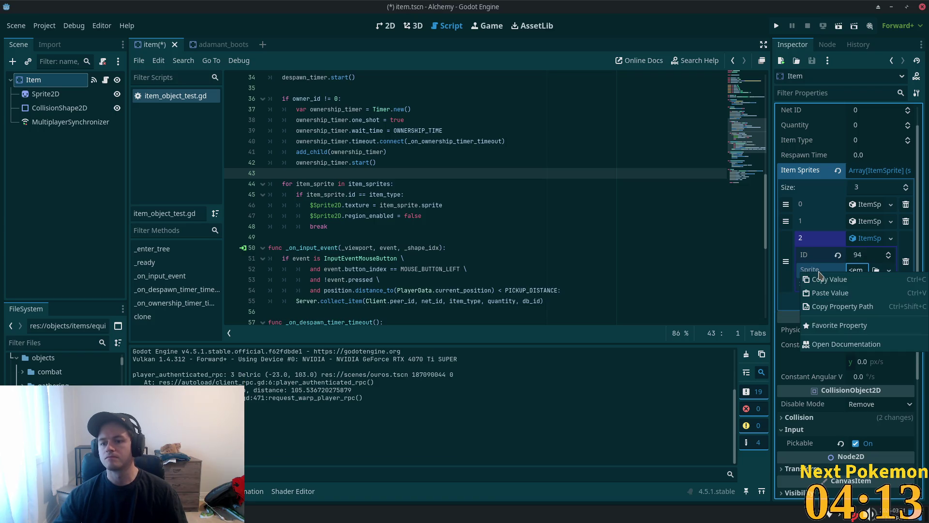
click(857, 293)
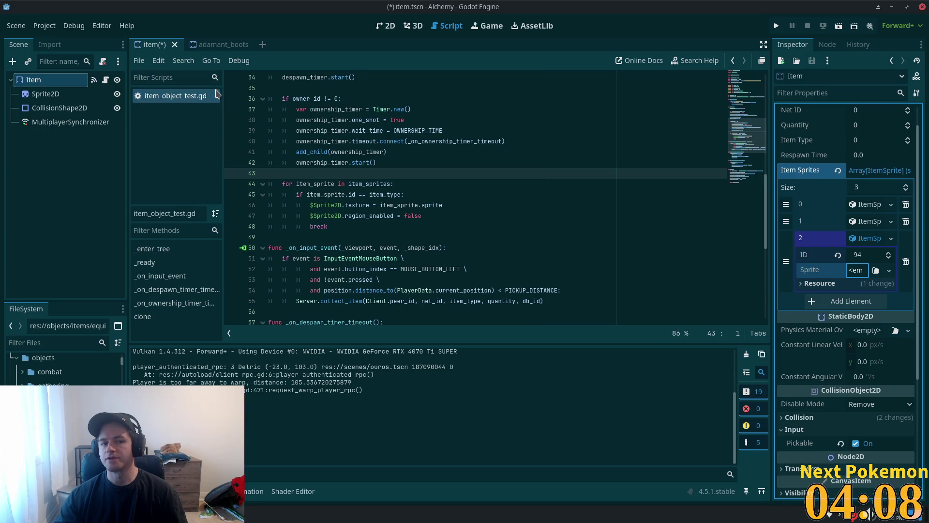
Step: Review the third entry's Sprite resource options, then select the assets folder in FileSystem
click(220, 44)
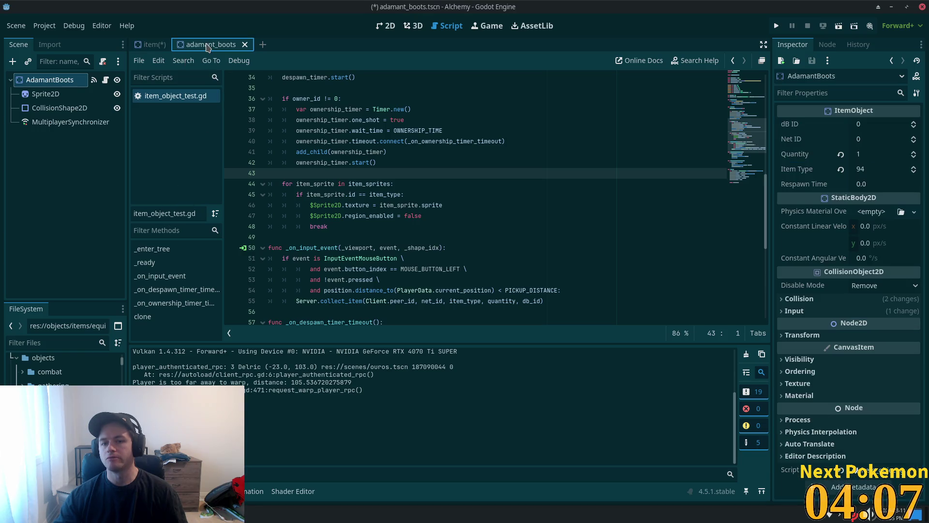
click(152, 44)
click(868, 239)
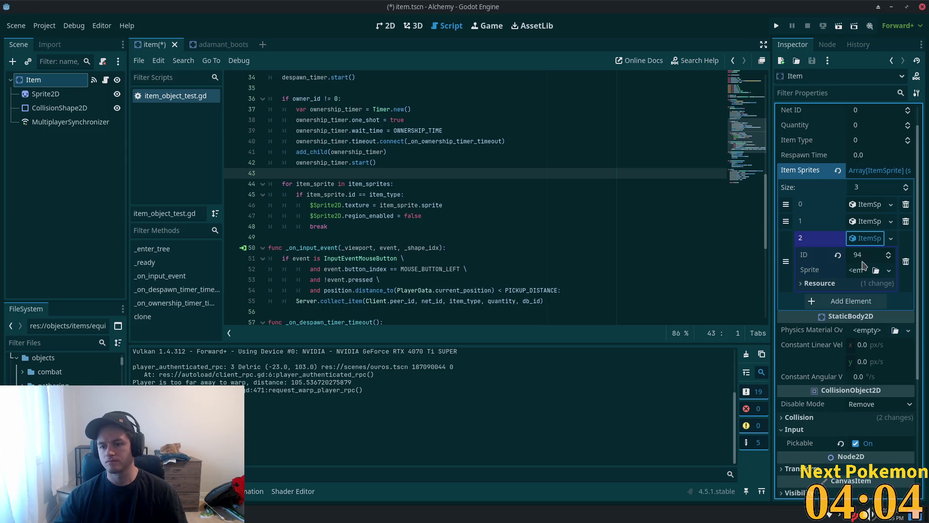
click(864, 274)
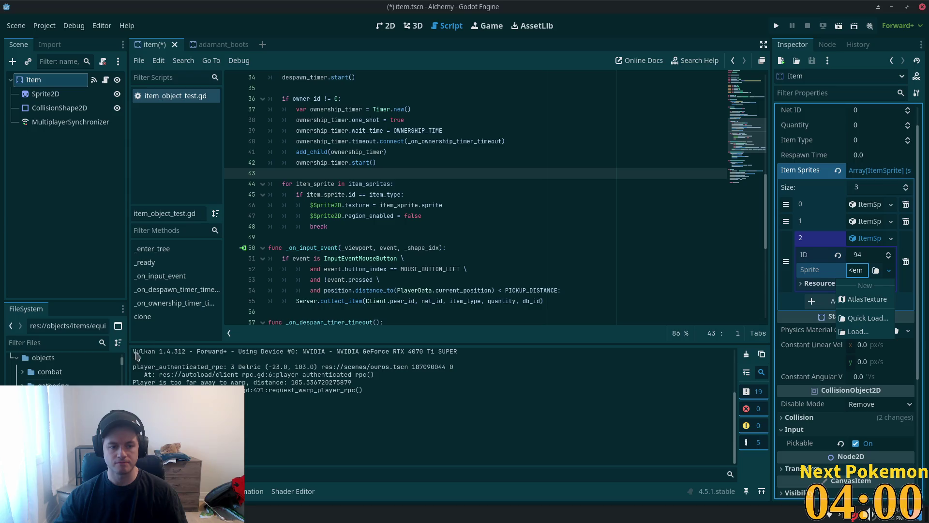
click(123, 366)
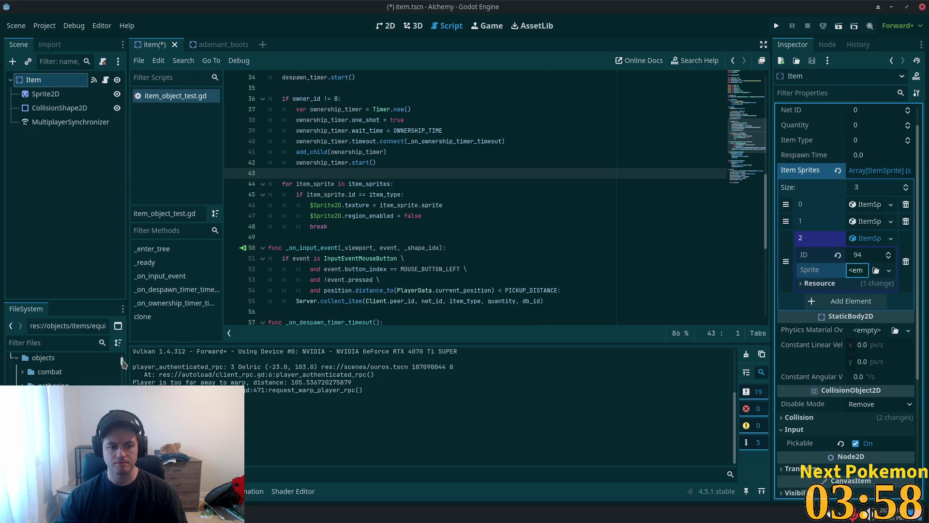
mouse_move(123, 372)
mouse_down()
mouse_move(123, 379)
mouse_move(124, 344)
mouse_up()
click(67, 386)
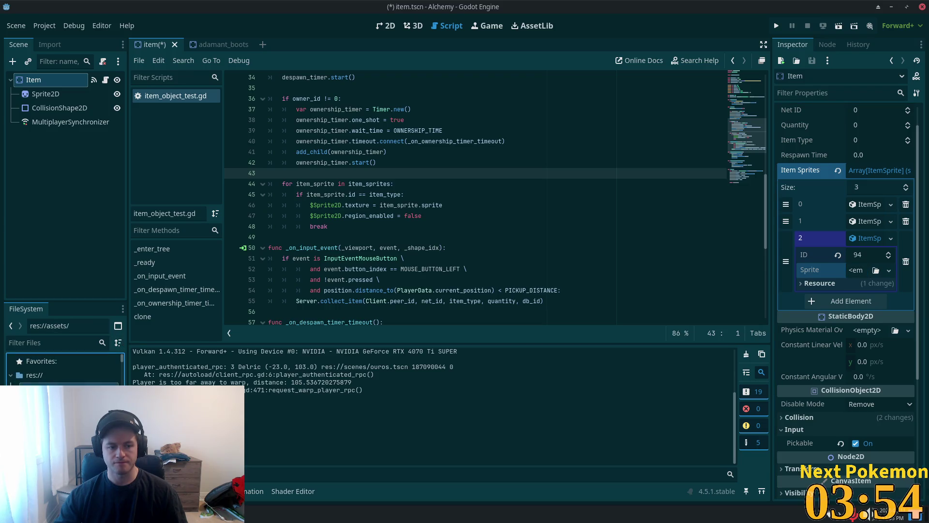
Step: Create an equipment_sheets folder inside assets in the FileSystem dock
scroll(63, 371, down, 1)
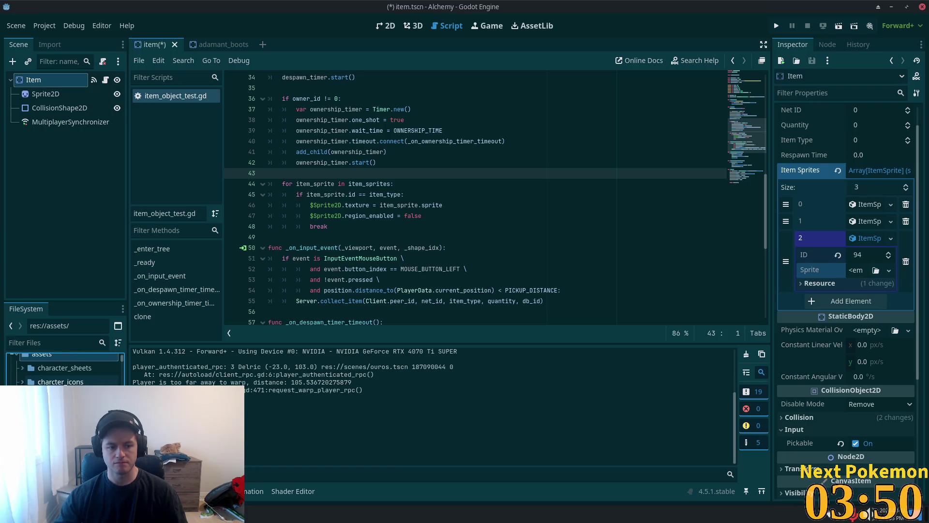
right_click(54, 376)
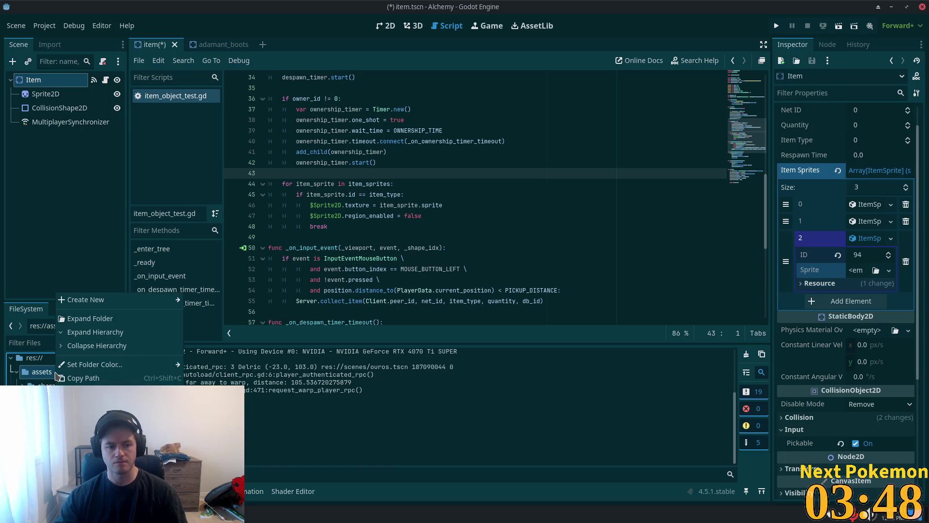
mouse_move(153, 305)
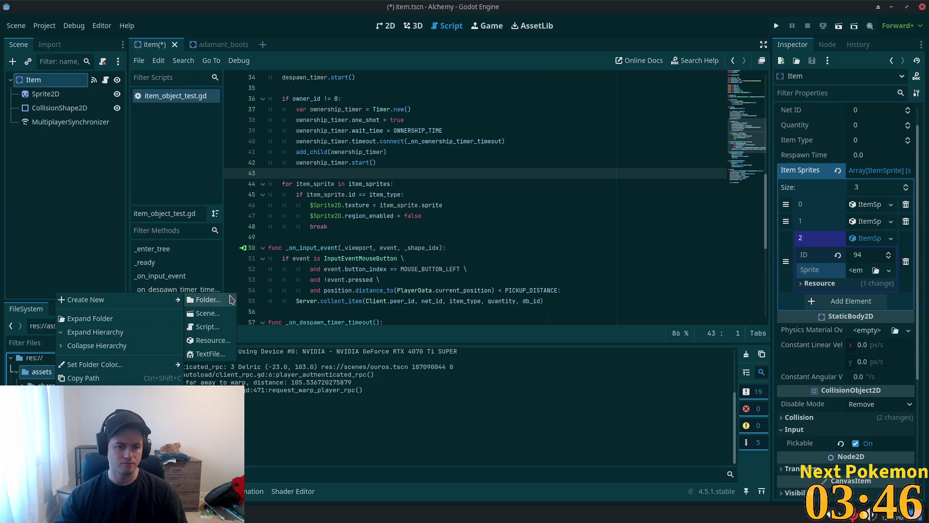
click(207, 299)
text(equ)
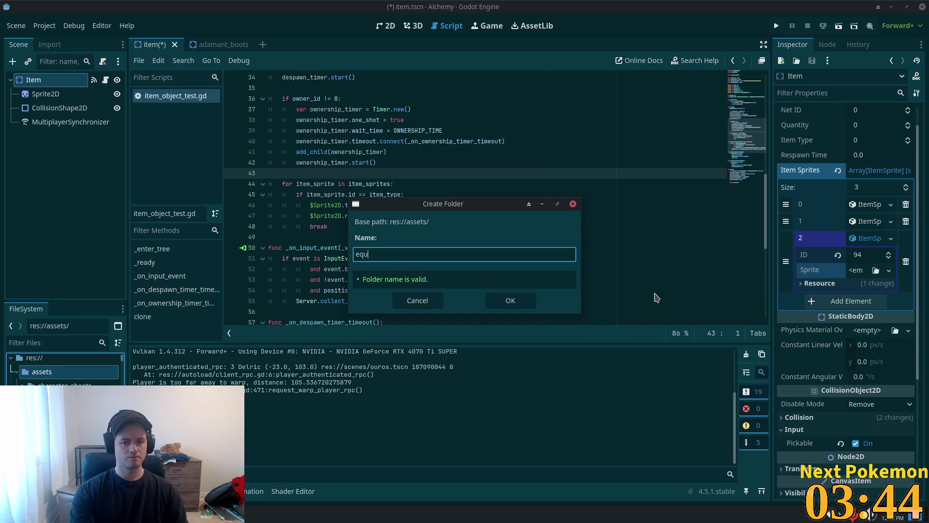
text(ipment)
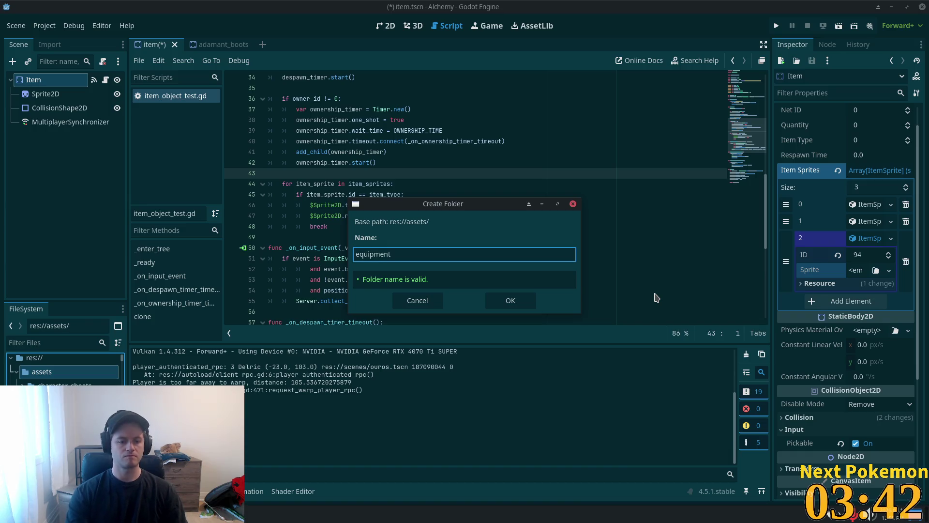
text(_sheet)
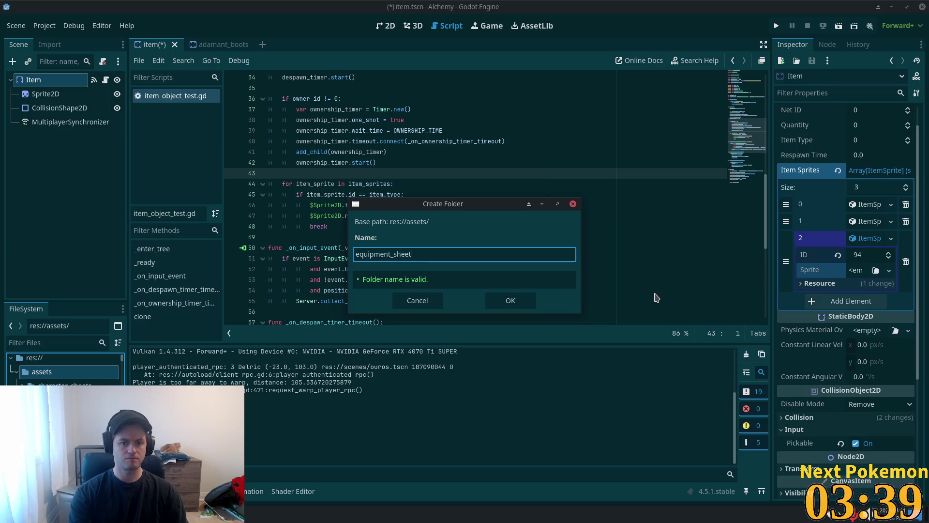
key(Return)
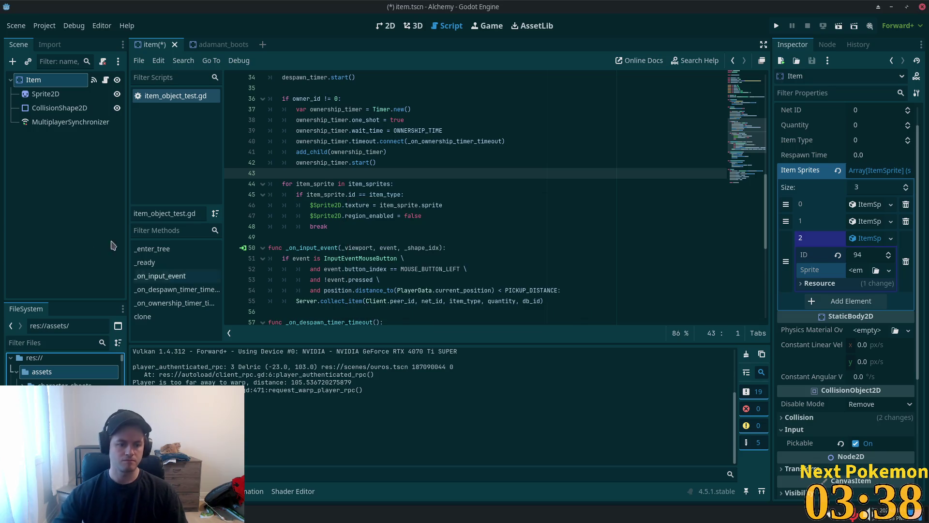
scroll(65, 370, down, 5)
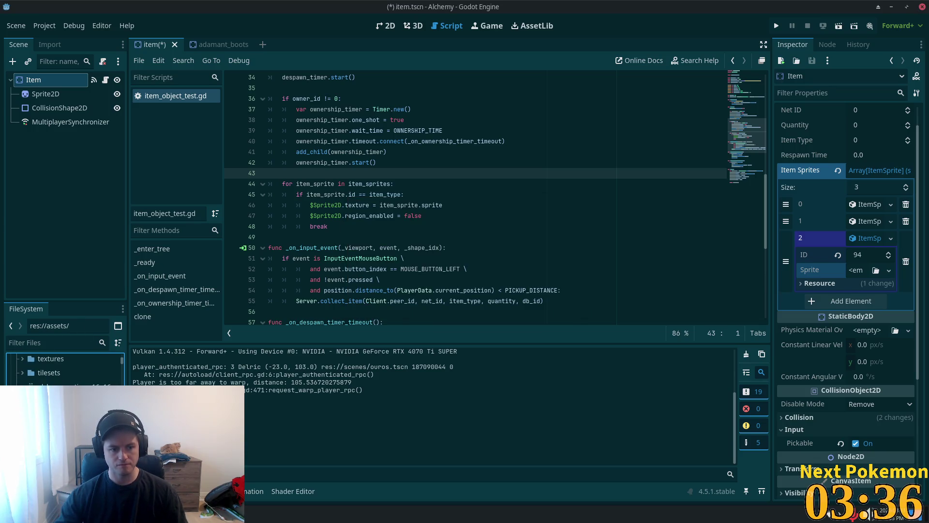
scroll(65, 370, down, 10)
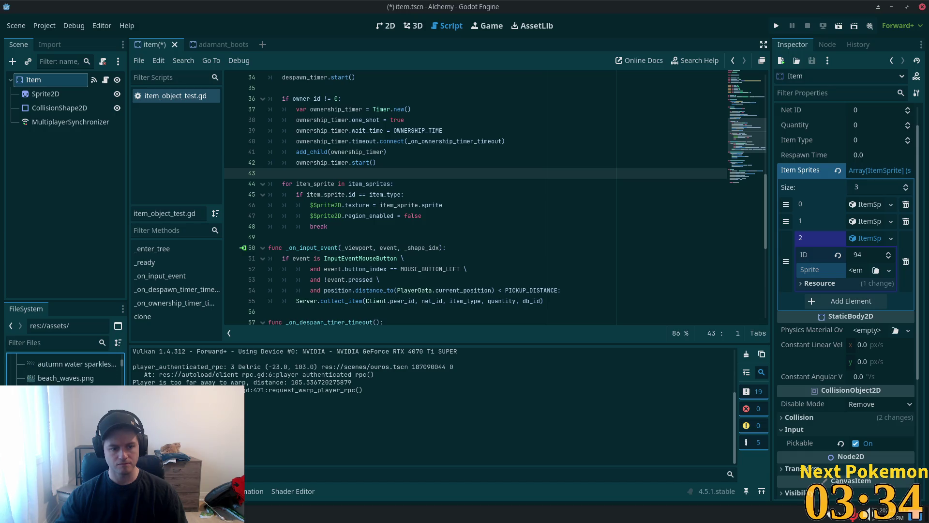
scroll(122, 371, down, 10)
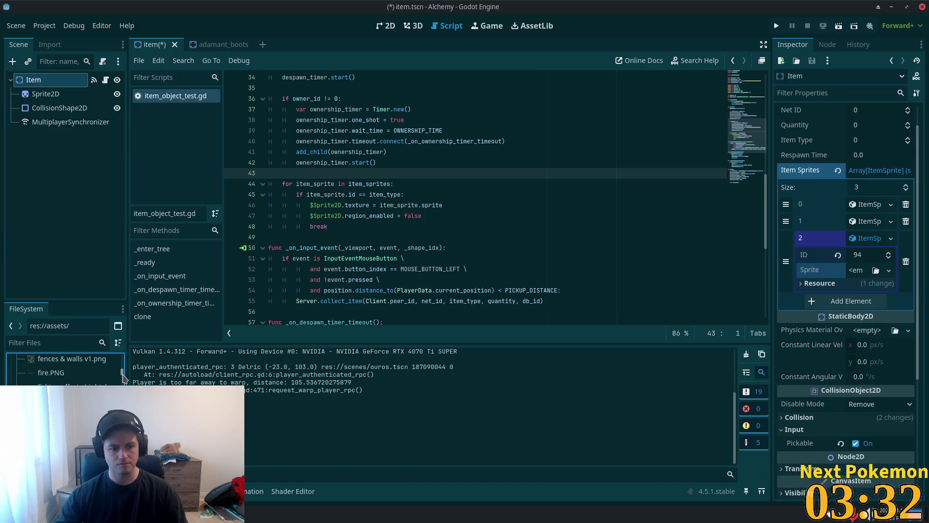
scroll(56, 374, up, 20)
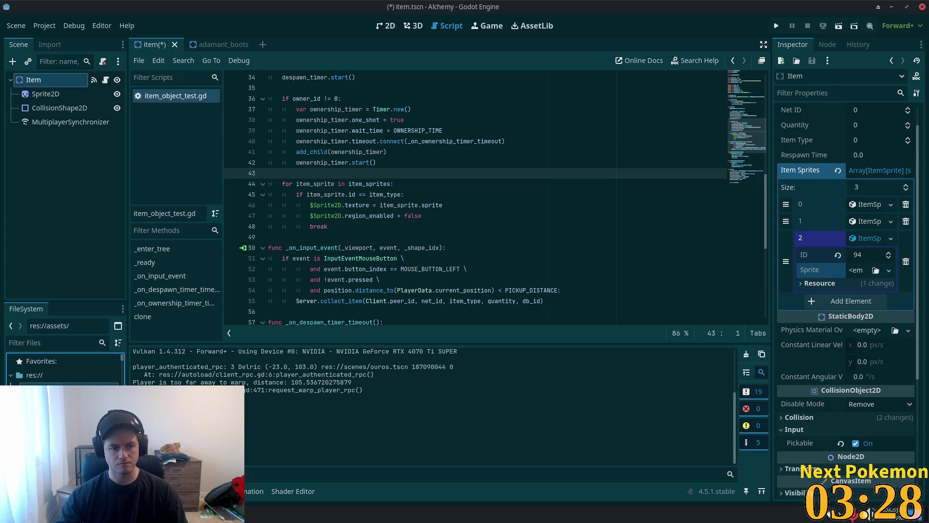
scroll(63, 370, down, 10)
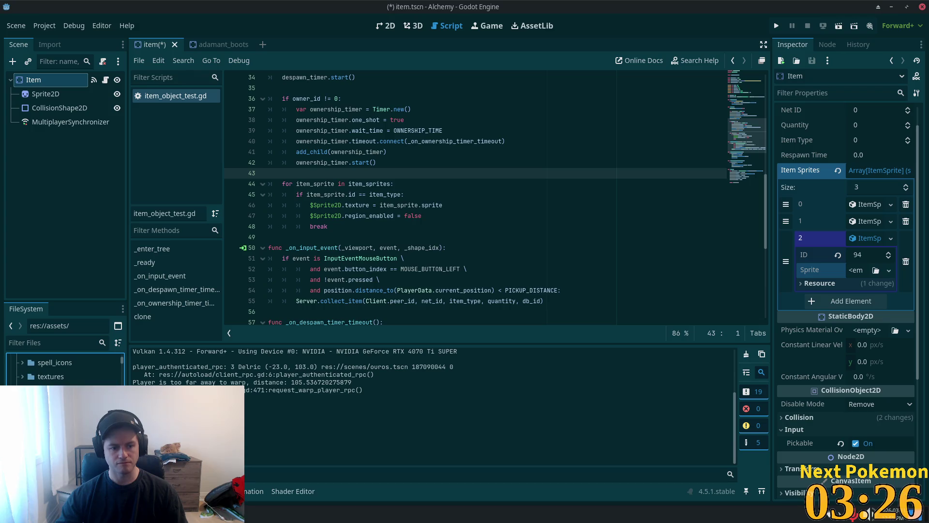
Step: Move the long shirt sprite sheet into the equipment folder and save the item scene
click(70, 343)
text(shirt)
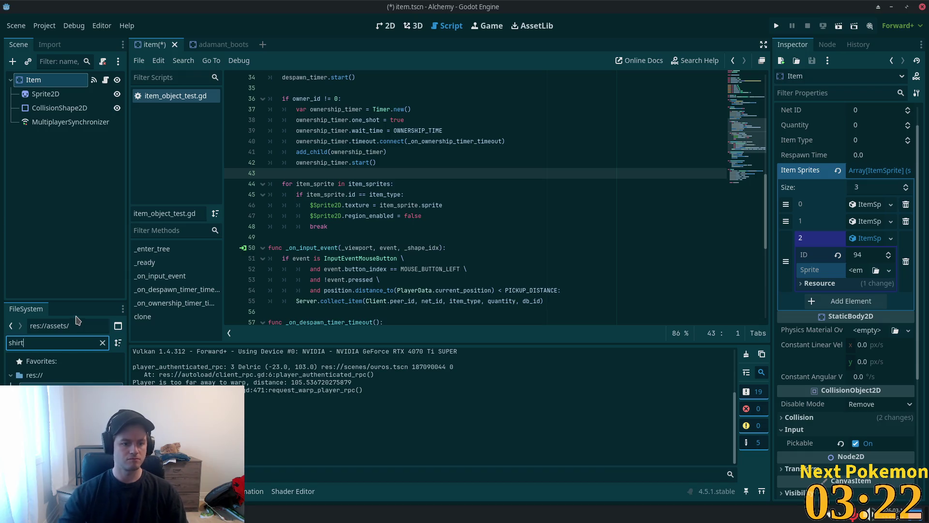
click(63, 411)
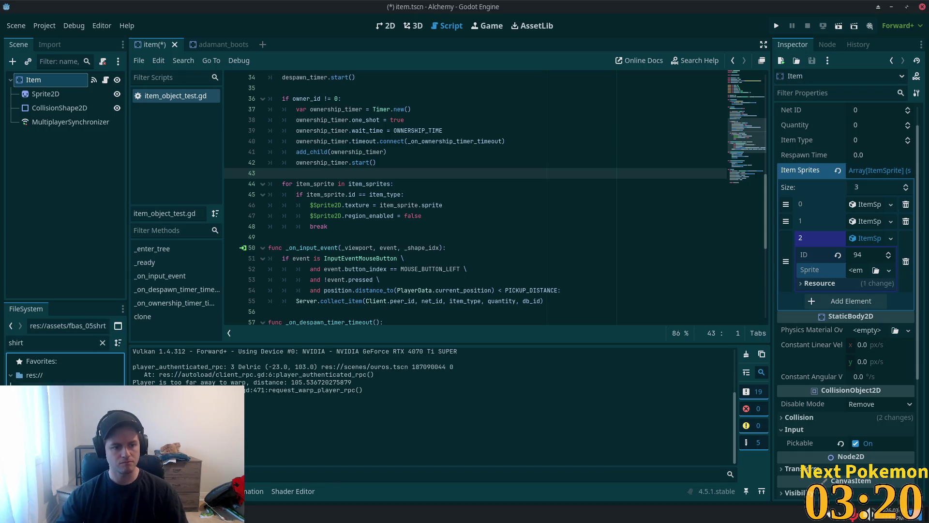
click(102, 343)
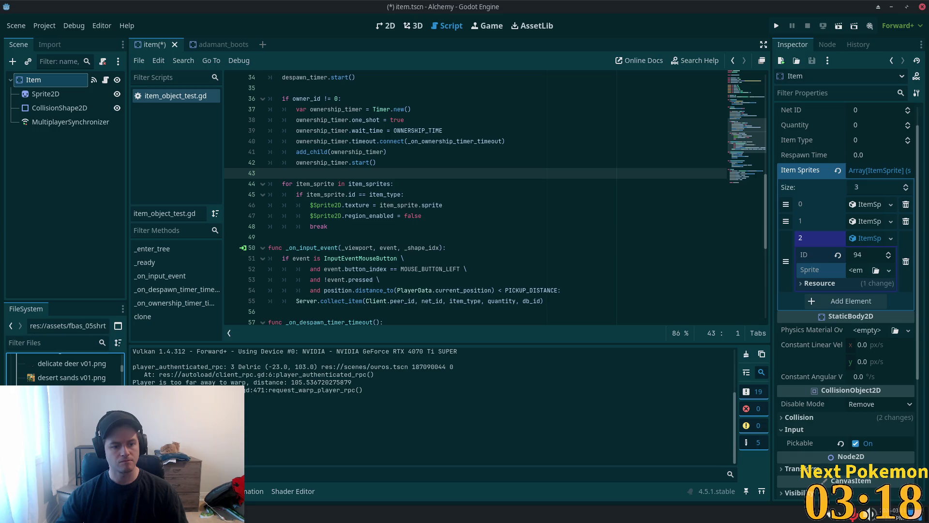
mouse_move(63, 378)
mouse_down()
mouse_move(63, 339)
mouse_move(62, 358)
mouse_up()
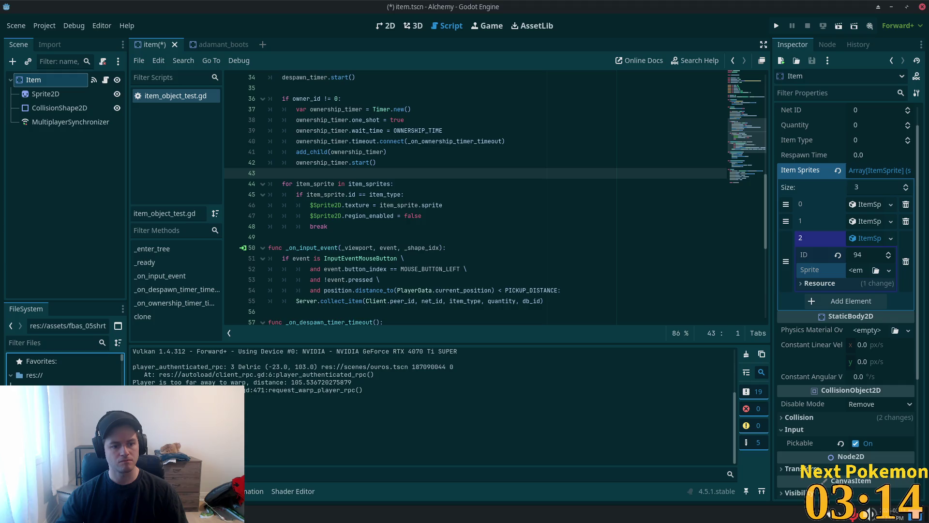
key(ctrl+s)
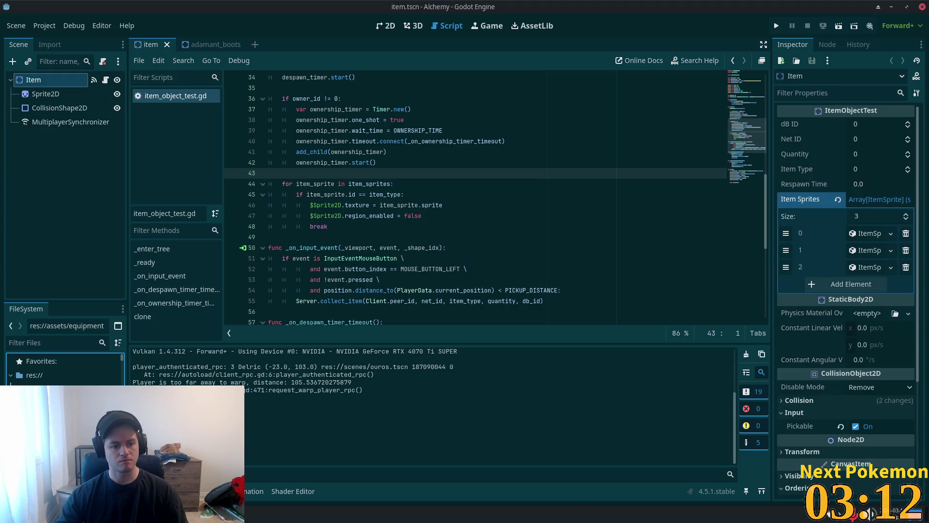
Step: Move the long pants sprite sheet into the equipment folder, then switch to the file manager
click(49, 343)
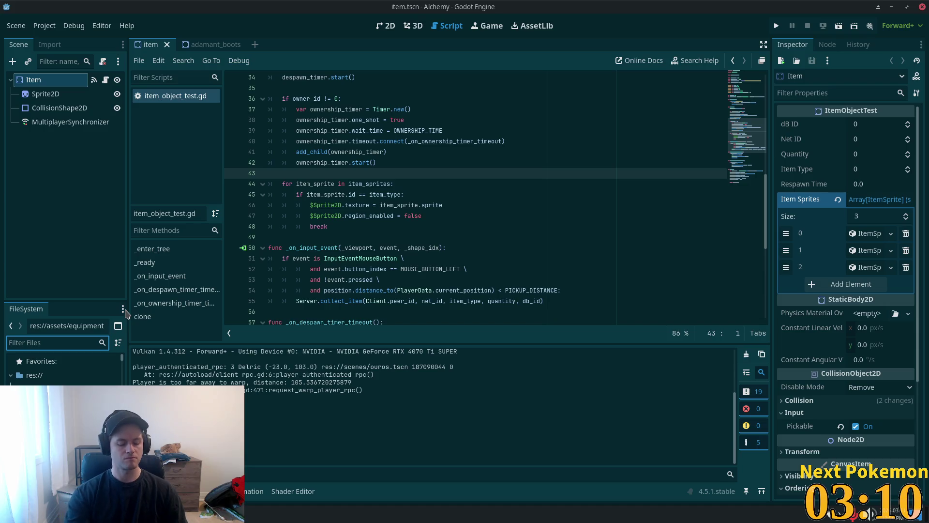
text(pant)
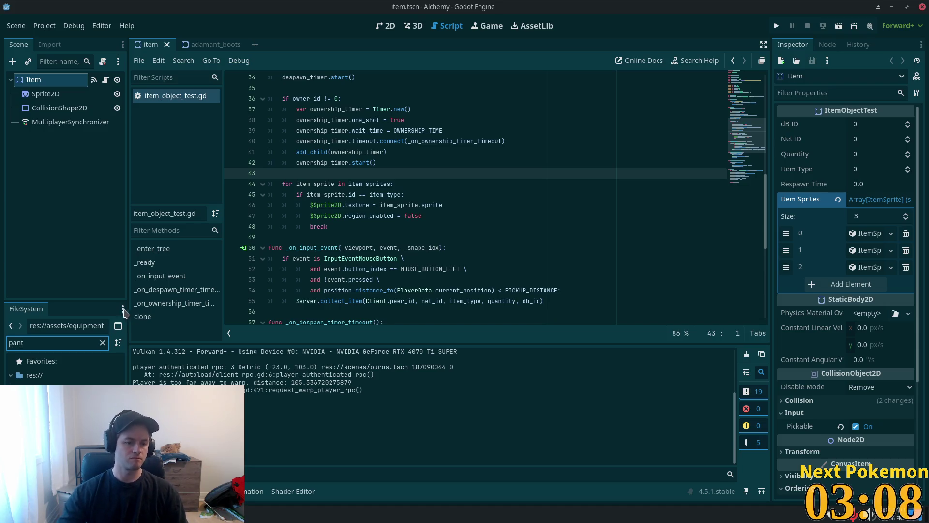
key(Down)
click(104, 343)
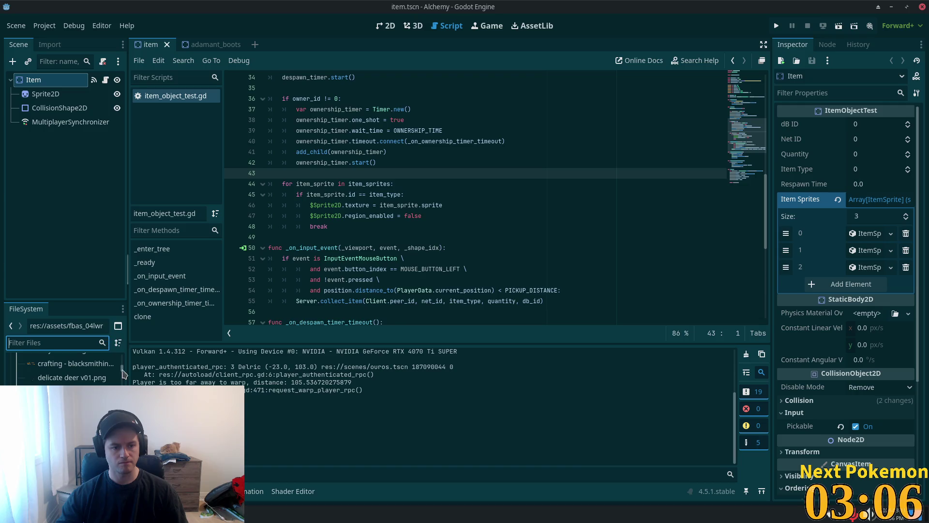
mouse_move(72, 411)
mouse_down()
mouse_move(54, 348)
mouse_move(73, 411)
mouse_up()
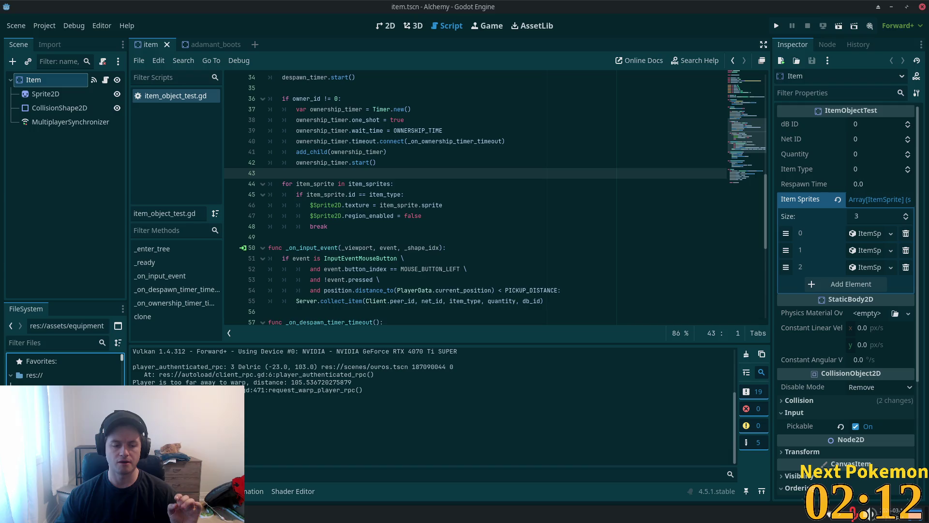
key(alt+Tab)
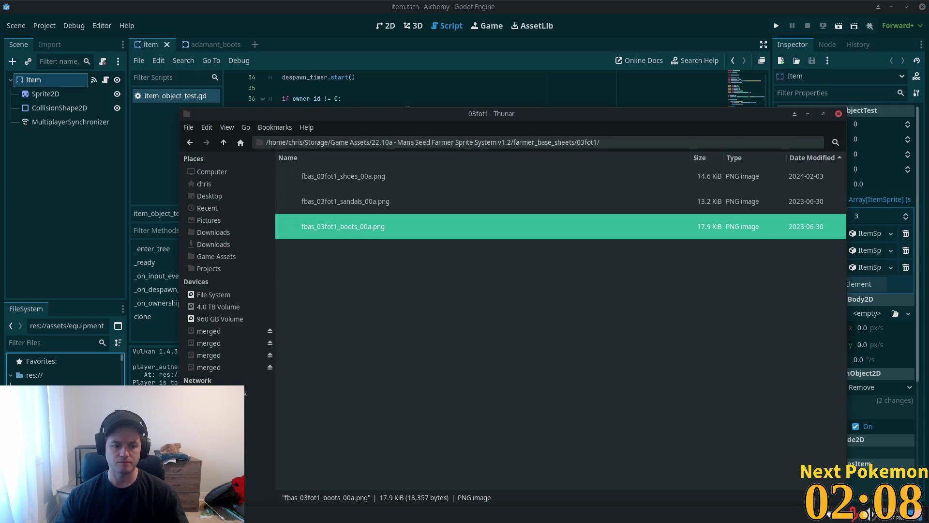
key(alt+Tab)
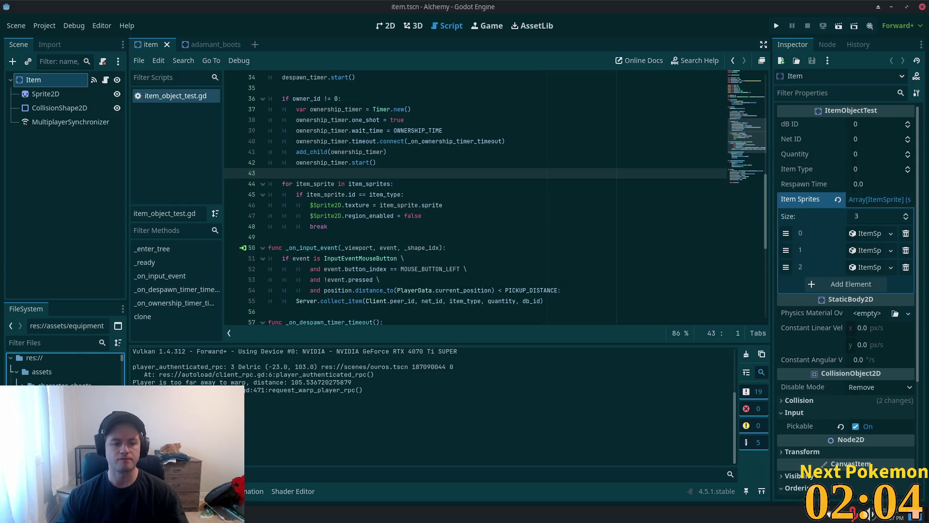
mouse_move(145, 387)
mouse_down()
mouse_move(436, 317)
mouse_move(863, 270)
mouse_up()
Step: Expand the third item sprite entry and drop the boots image onto its Sprite field
click(867, 268)
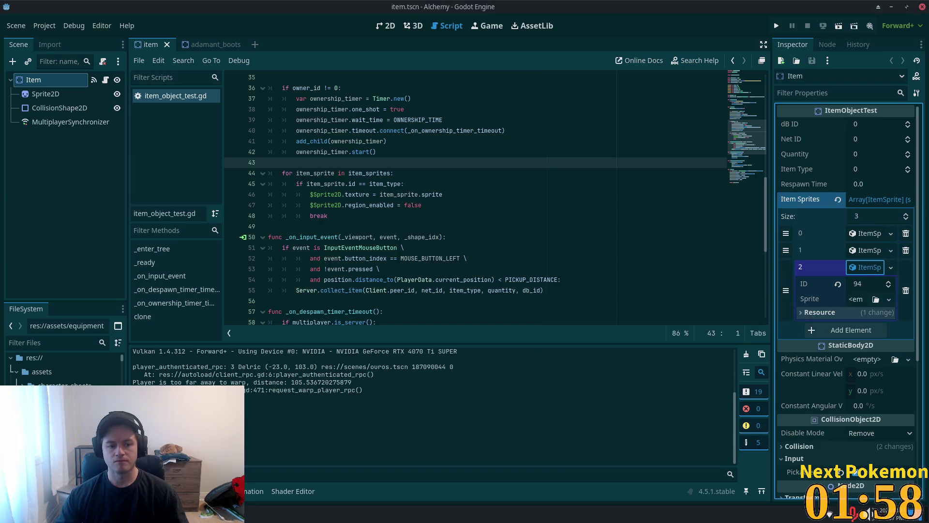
click(853, 301)
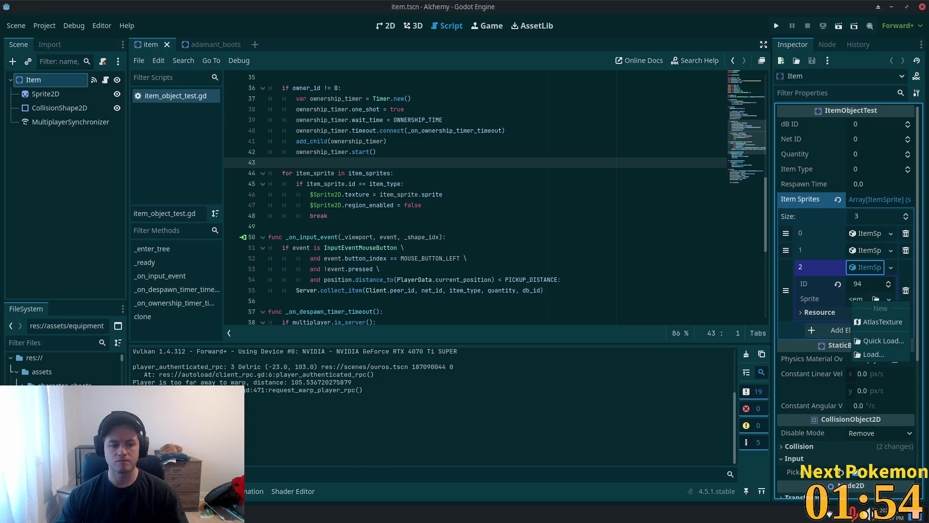
key(Escape)
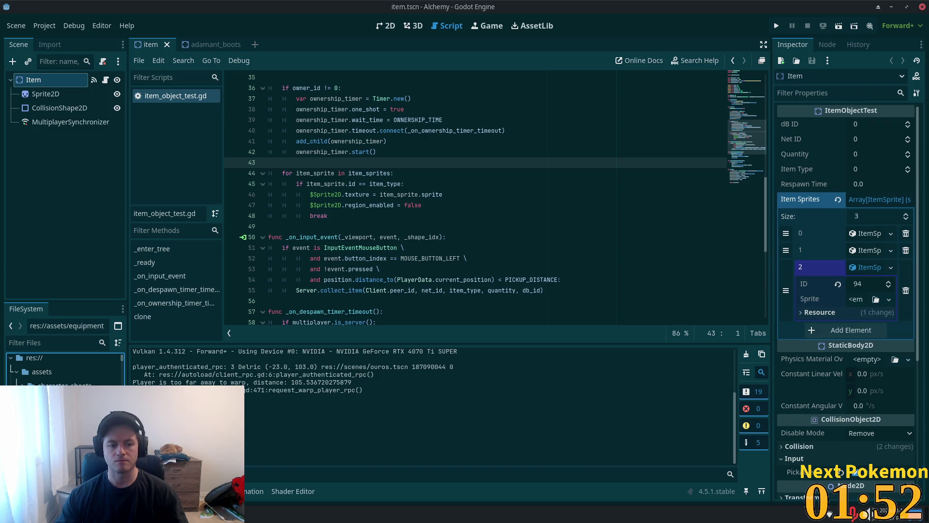
mouse_move(484, 316)
mouse_down()
mouse_move(483, 291)
mouse_move(871, 309)
mouse_move(860, 307)
mouse_up()
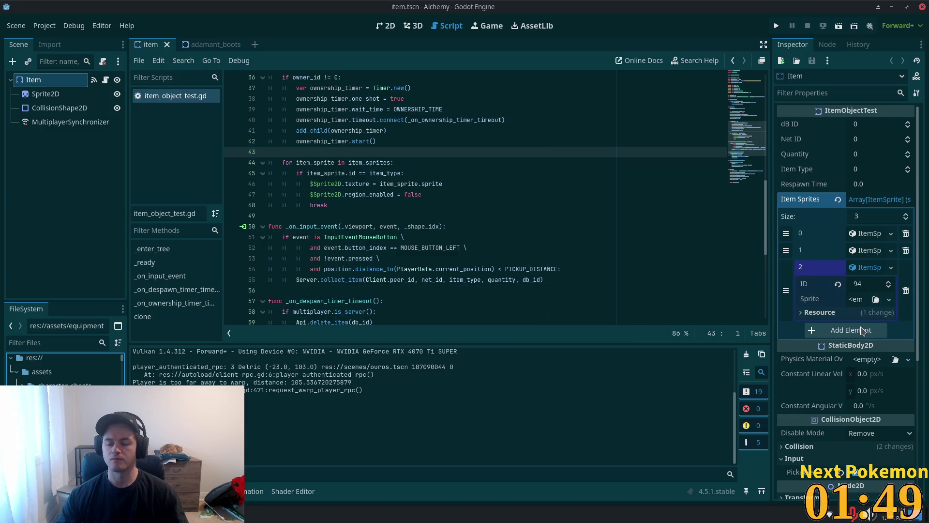
Step: Give the Sprite a new AtlasTexture and expand it to show its properties
click(858, 300)
click(866, 328)
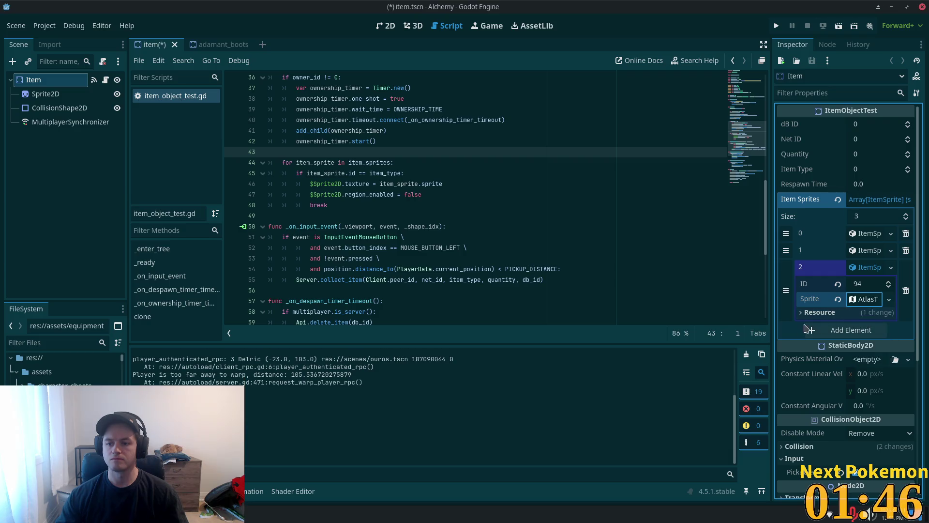
click(857, 301)
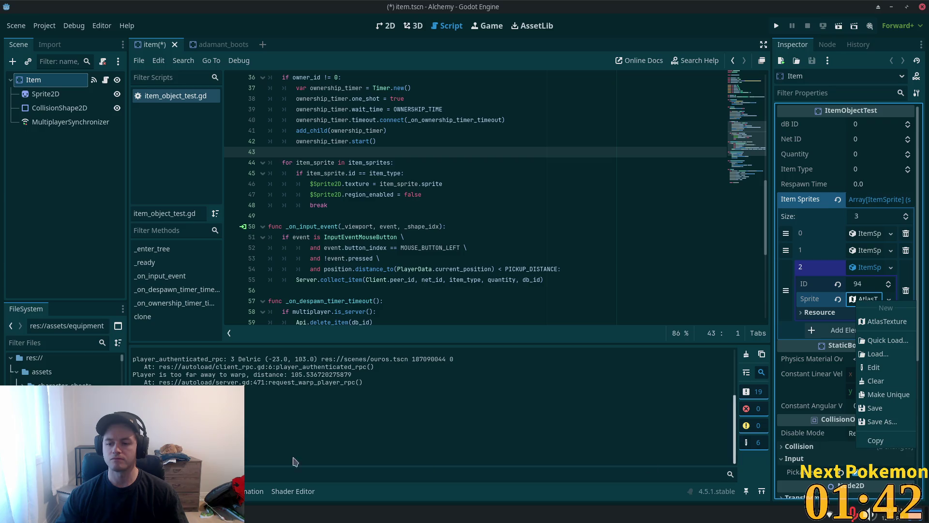
key(Escape)
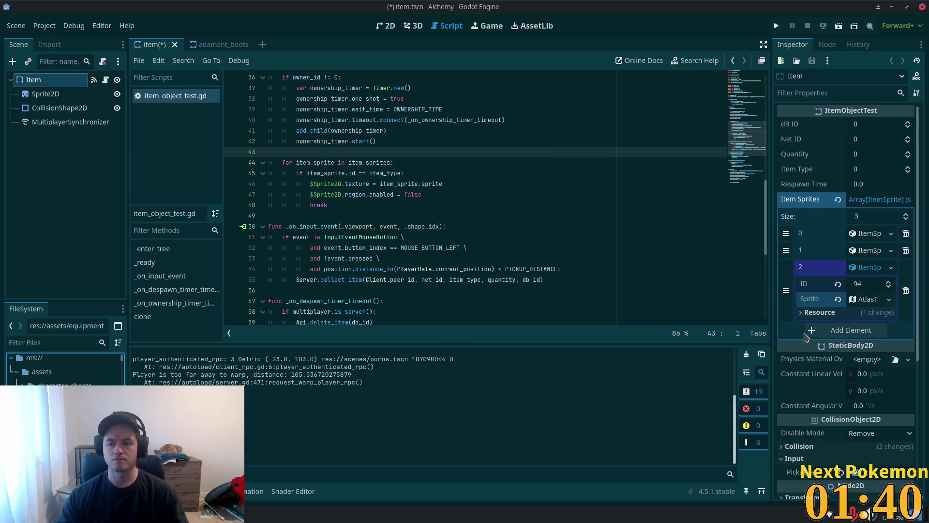
click(866, 300)
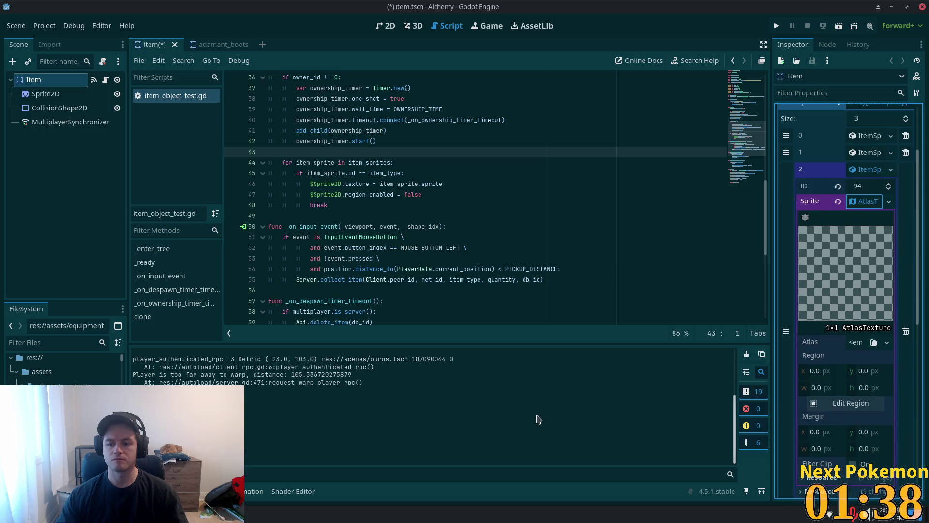
Step: Set the boots sprite sheet as the atlas and zoom into it in the region editor
mouse_move(63, 436)
mouse_down()
mouse_move(650, 395)
mouse_move(851, 345)
mouse_up()
click(841, 418)
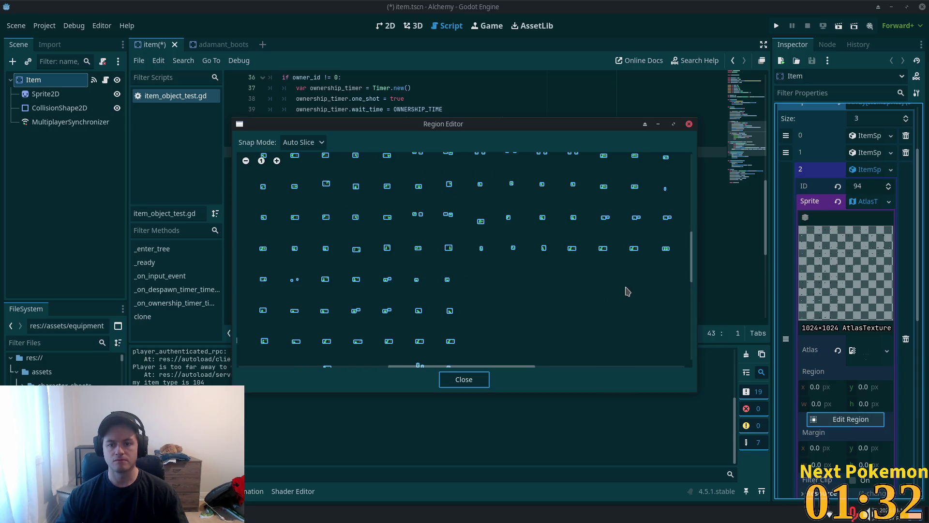
scroll(624, 289, up, 3)
scroll(613, 287, down, 3)
scroll(285, 192, up, 2)
scroll(285, 192, up, 5)
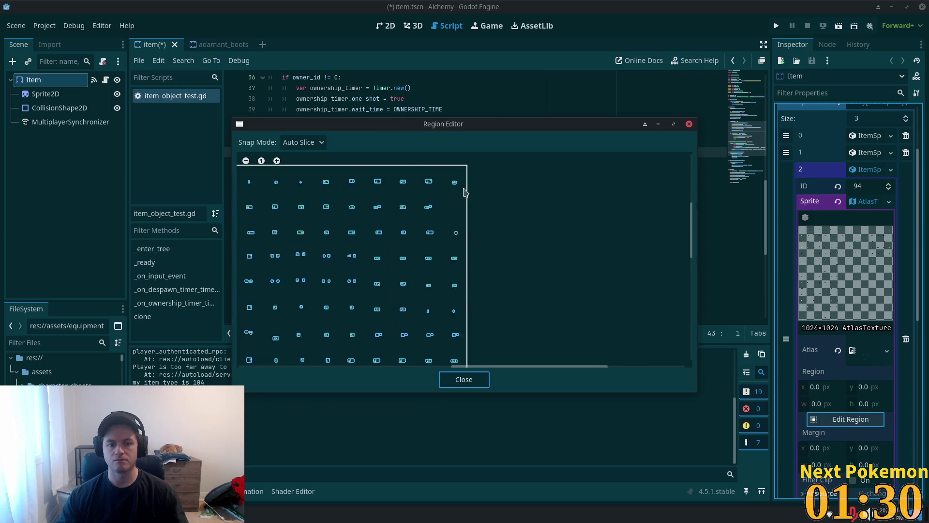
scroll(375, 237, up, 4)
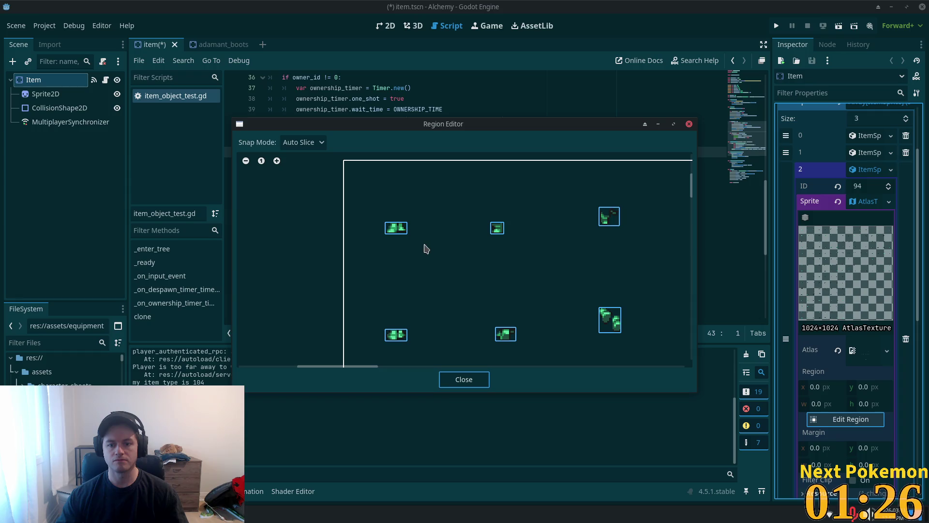
scroll(415, 272, up, 2)
Step: Select the 13×7 boots icon at x 25, y 37 as the region and close the editor
scroll(435, 280, down, 2)
scroll(434, 280, right, 10)
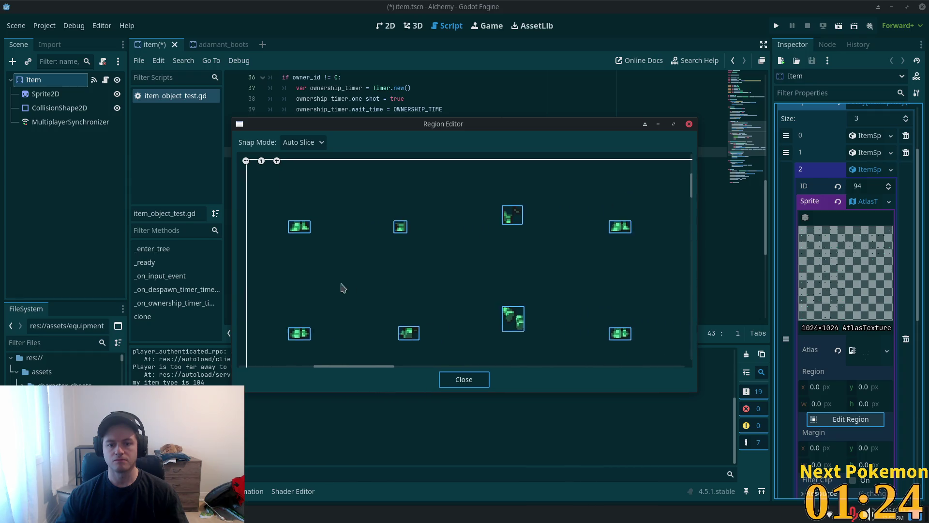
scroll(597, 249, down, 3)
scroll(374, 253, down, 2)
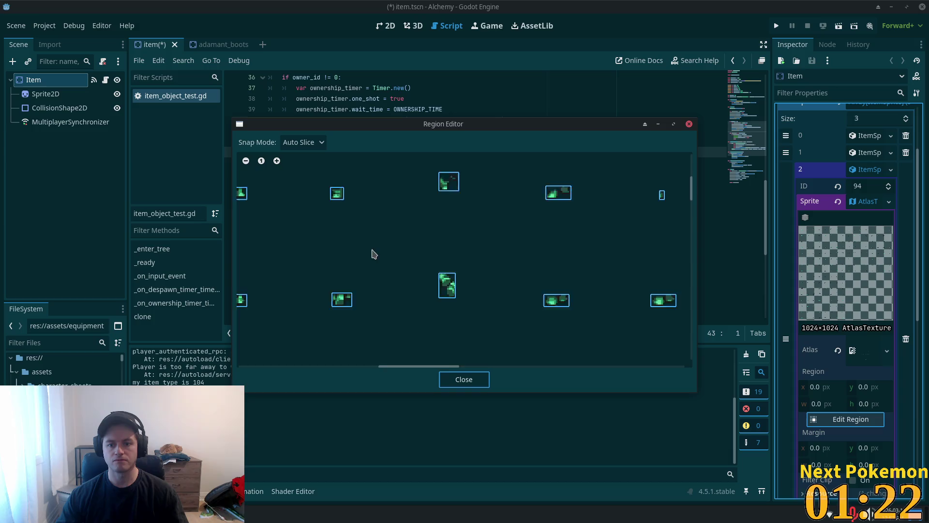
scroll(297, 248, up, 2)
scroll(510, 253, right, 5)
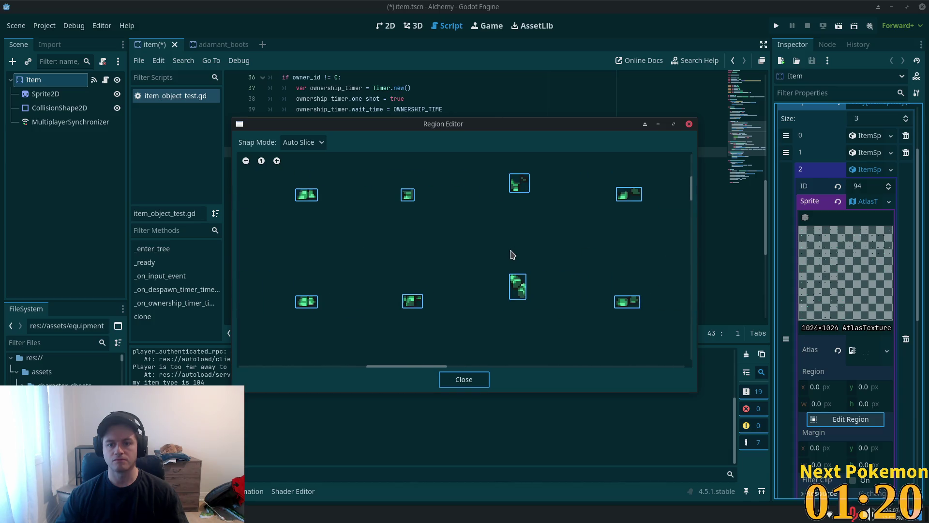
scroll(239, 218, down, 2)
scroll(598, 211, right, 2)
scroll(432, 208, down, 1)
scroll(373, 315, right, 3)
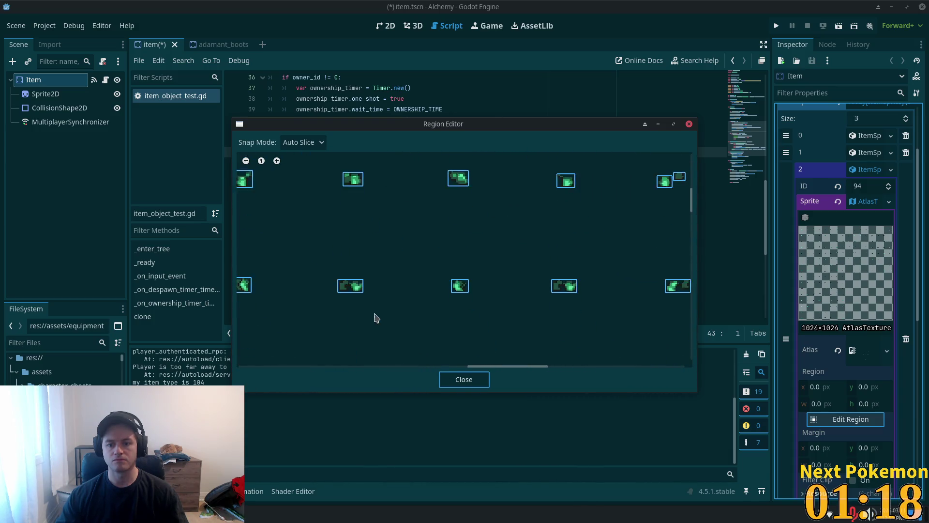
scroll(400, 290, down, 2)
scroll(400, 291, down, 1)
scroll(518, 318, up, 2)
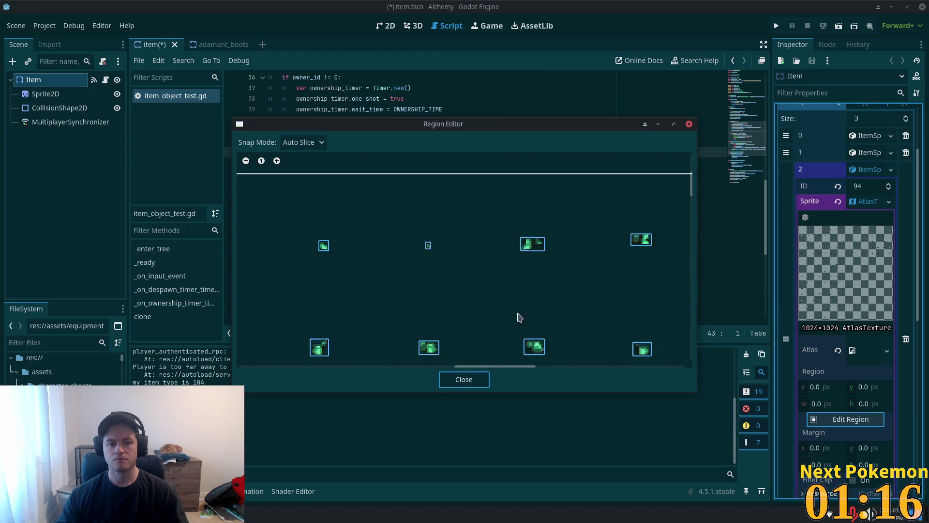
scroll(363, 328, down, 3)
scroll(608, 334, up, 2)
scroll(479, 269, left, 2)
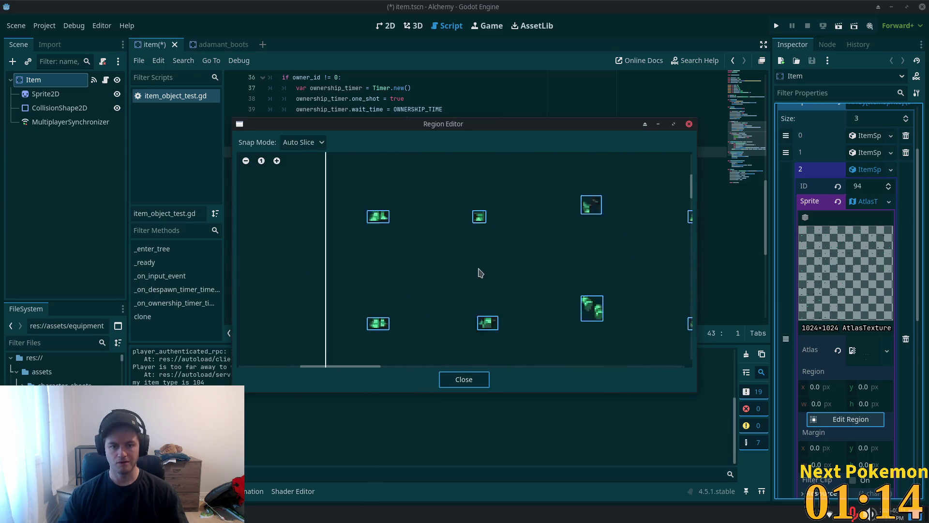
scroll(612, 262, left, 4)
scroll(541, 224, right, 1)
click(530, 207)
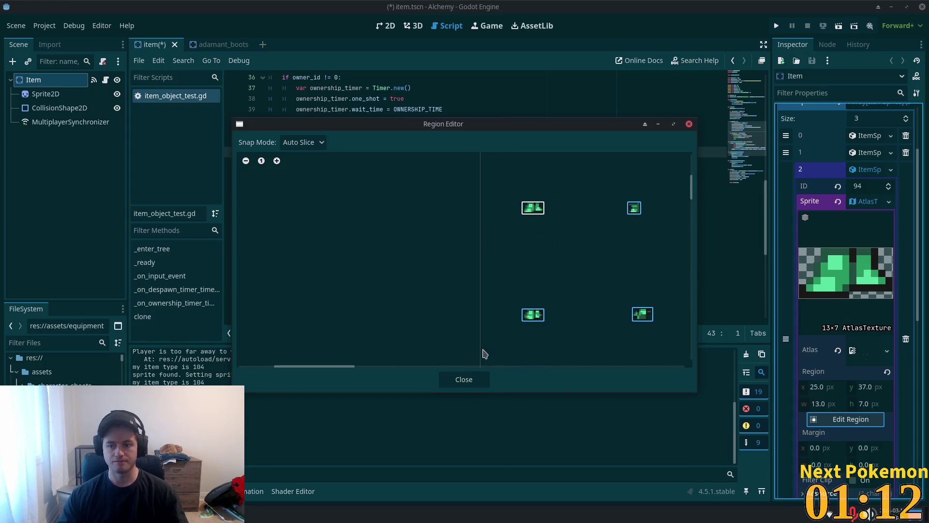
click(478, 380)
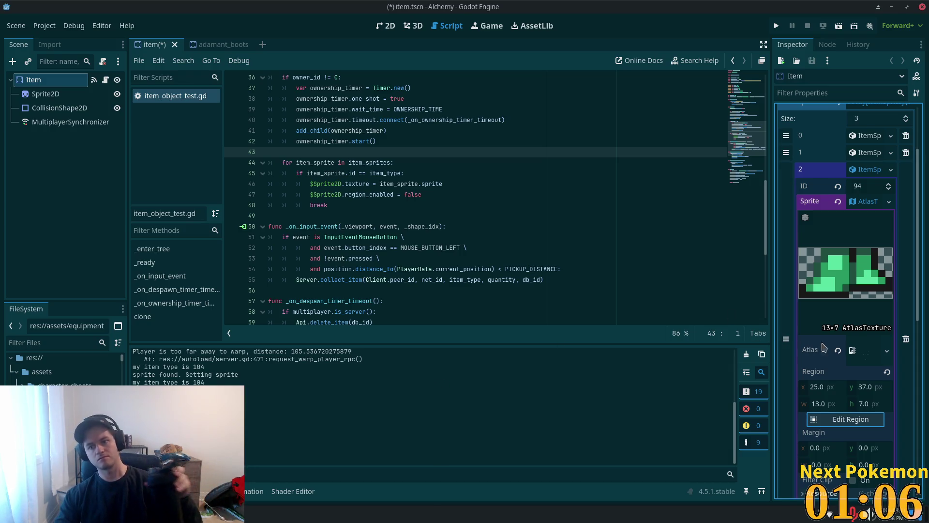
Step: Scroll the Inspector to confirm the 13×7 region at 25, 37
scroll(832, 339, down, 5)
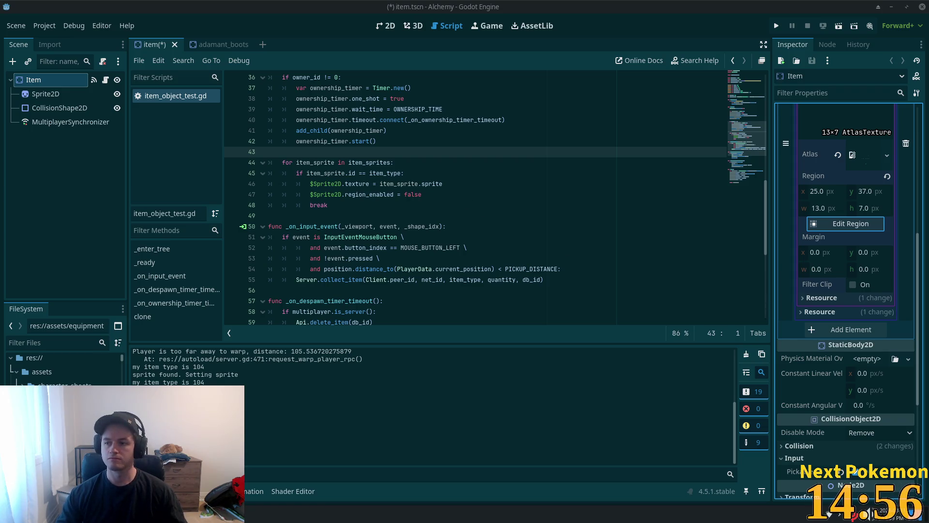
Step: Bring up the PokemonCommunityGame window and search the collection for 'reri', then clear it
mouse_move(281, 513)
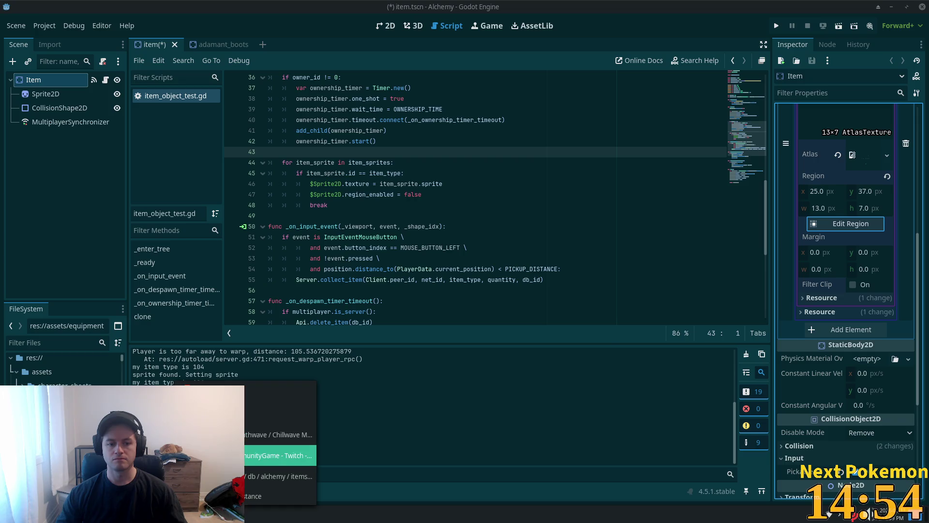
click(280, 448)
click(384, 149)
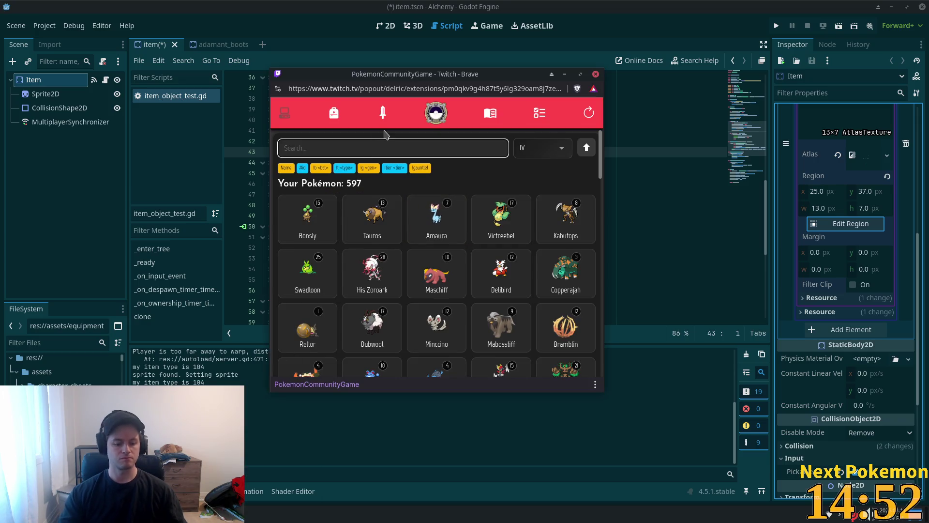
text(rer)
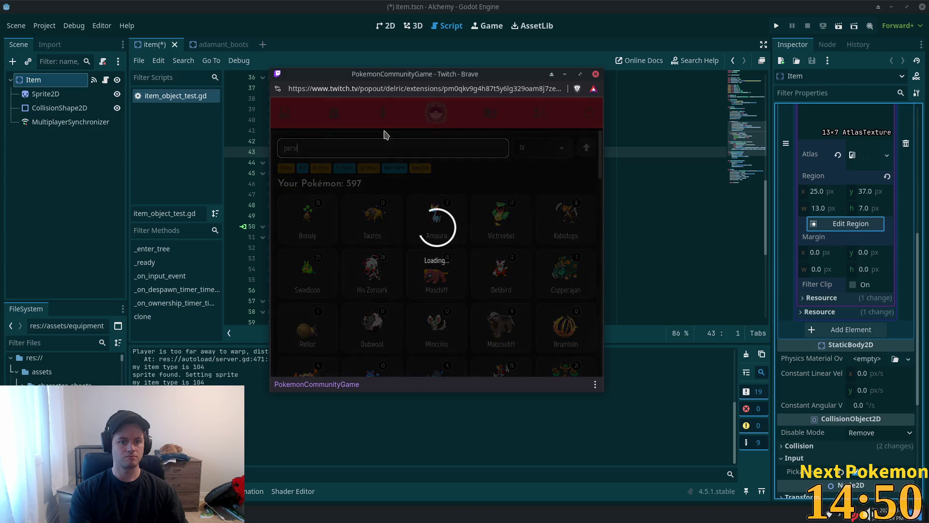
text(i)
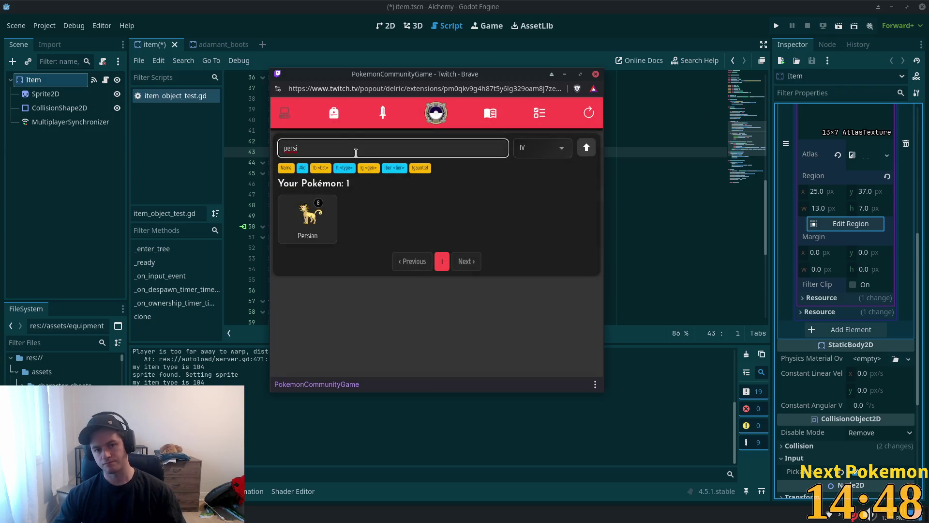
key(BackSpace)
key(BackSpace)
key(BackSpace)
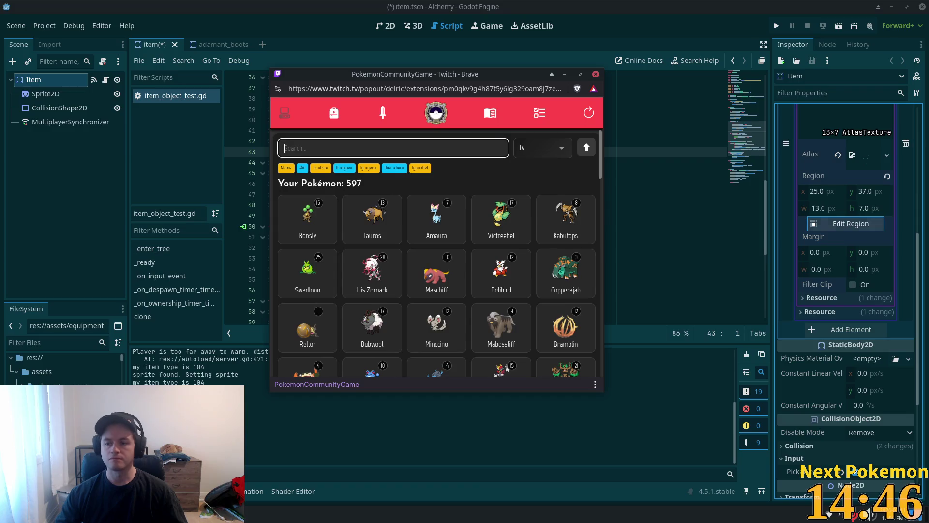
Step: Browse the missions page, then return to the collection and show its sort options
click(539, 115)
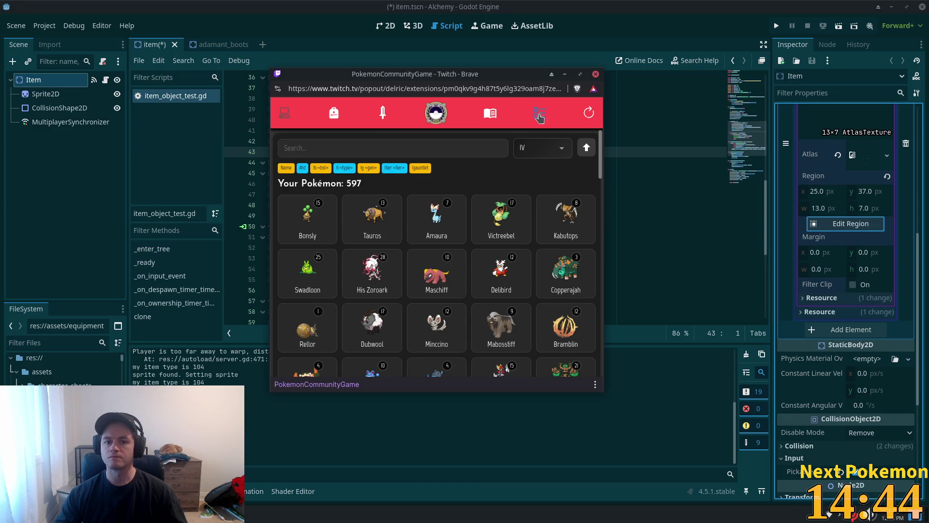
scroll(463, 248, down, 4)
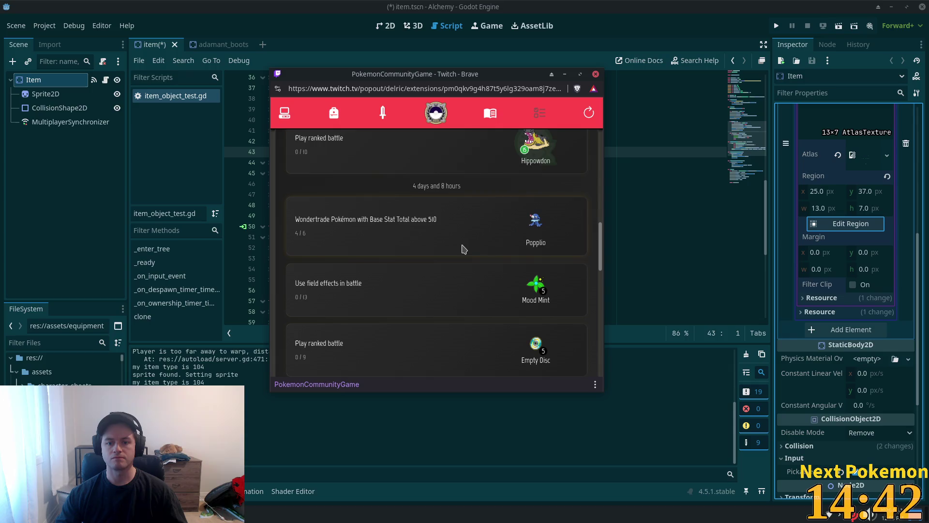
scroll(463, 248, down, 1)
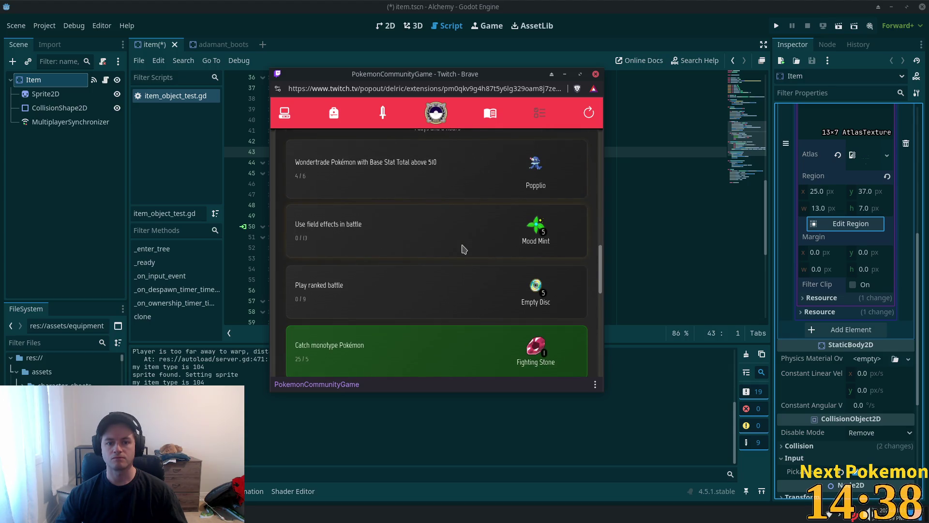
scroll(463, 249, down, 3)
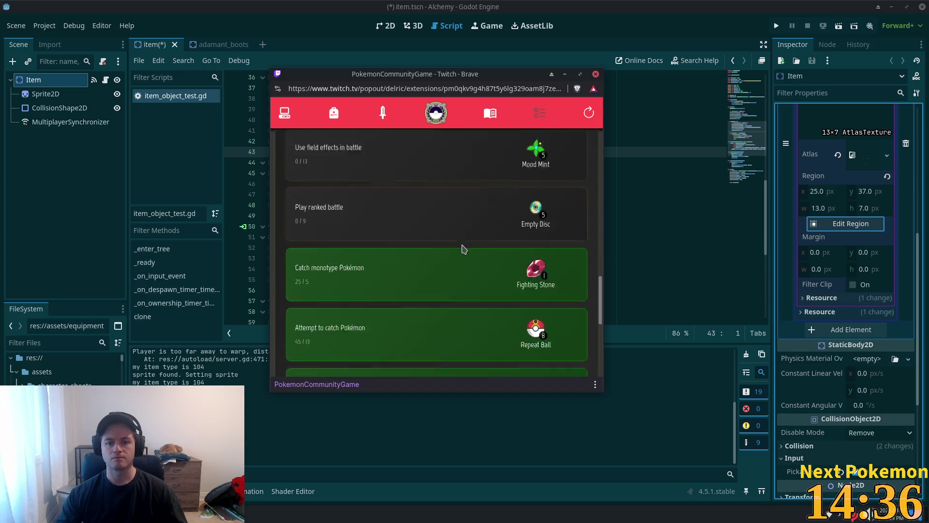
scroll(463, 242, up, 5)
scroll(462, 241, up, 5)
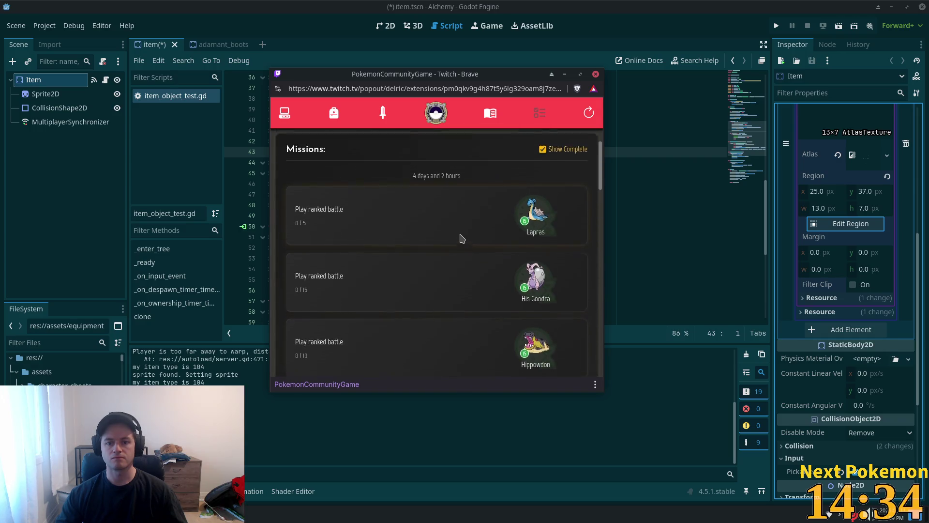
scroll(461, 239, down, 5)
scroll(462, 240, down, 1)
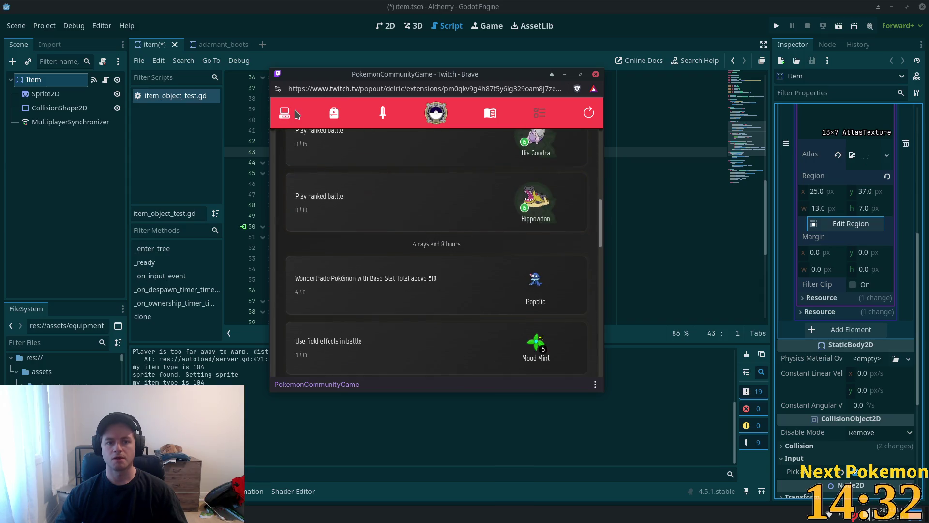
click(290, 111)
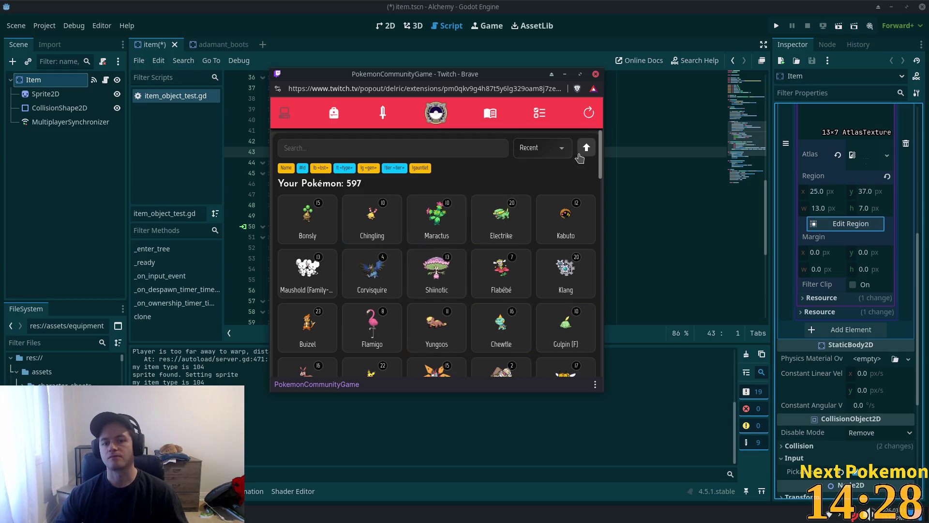
click(556, 149)
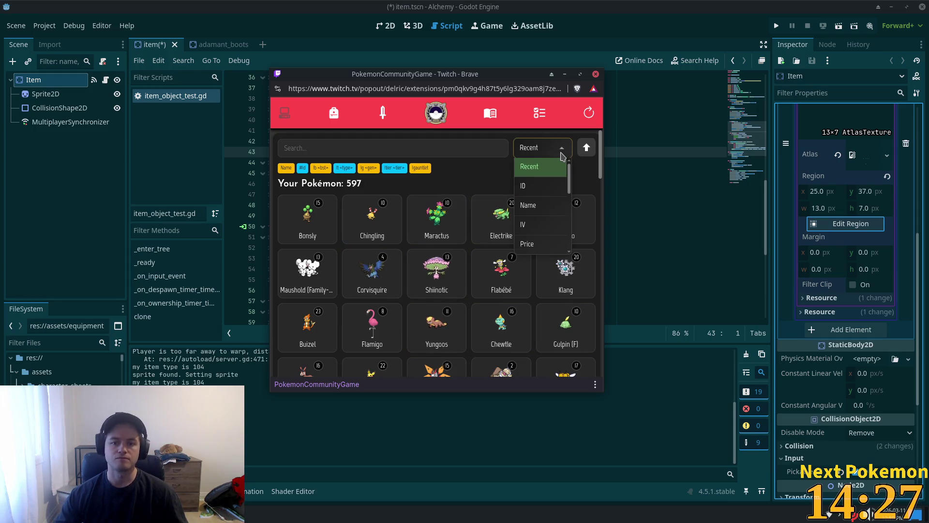
Step: Sort the collection by Base stats and compare the level-9 and level-2 Slaking, keeping level-9 open
scroll(543, 225, down, 2)
click(535, 243)
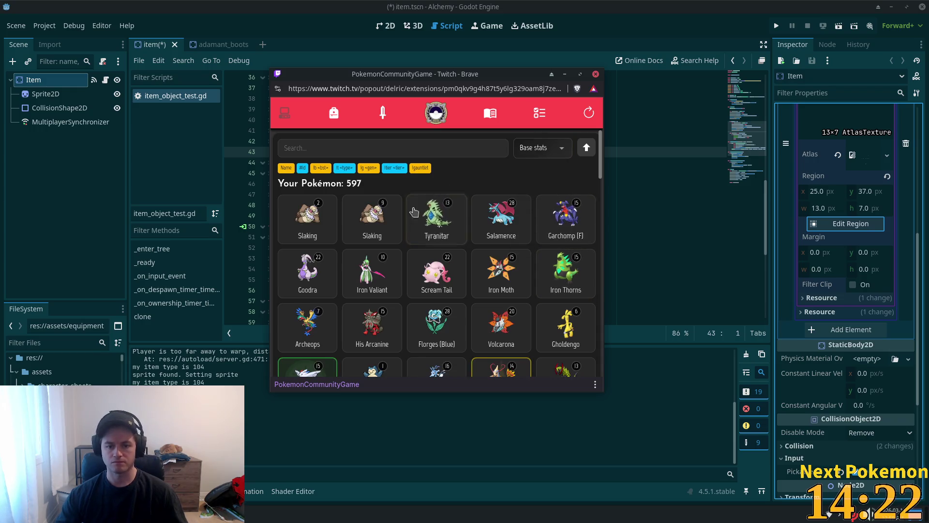
click(374, 234)
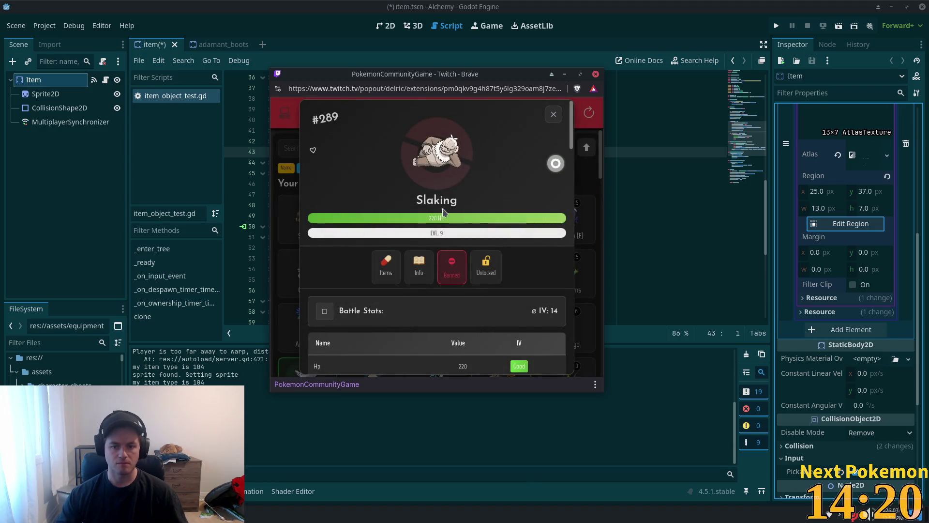
click(553, 110)
click(449, 187)
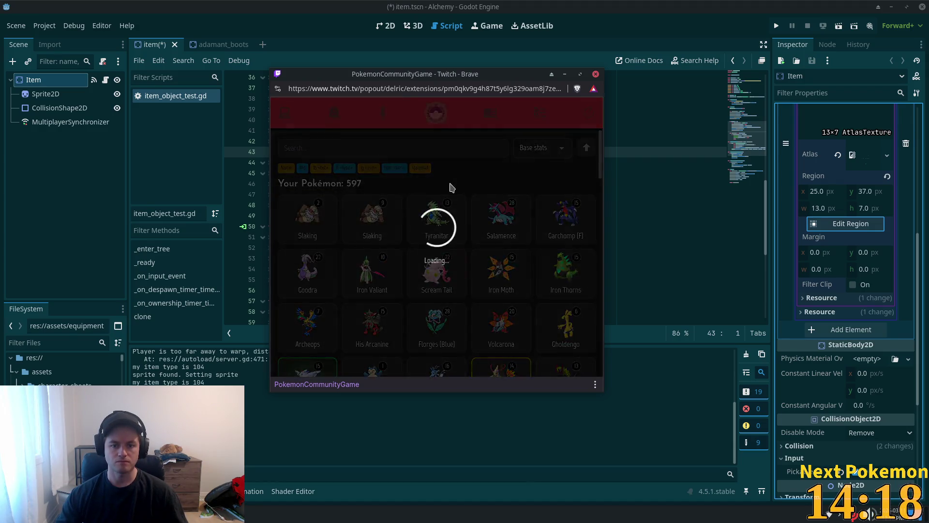
click(553, 114)
click(373, 228)
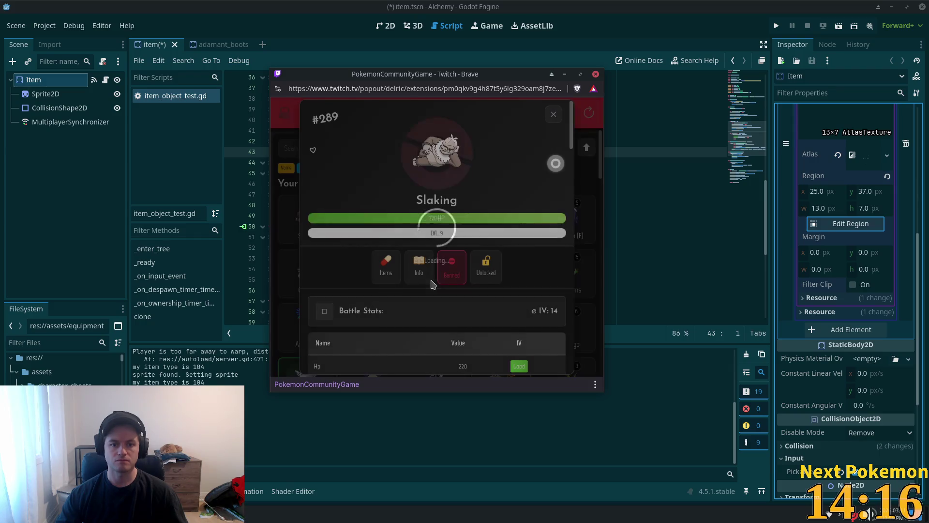
Step: Wonder-trade the level-9 Slaking and confirm the trade
scroll(416, 268, down, 6)
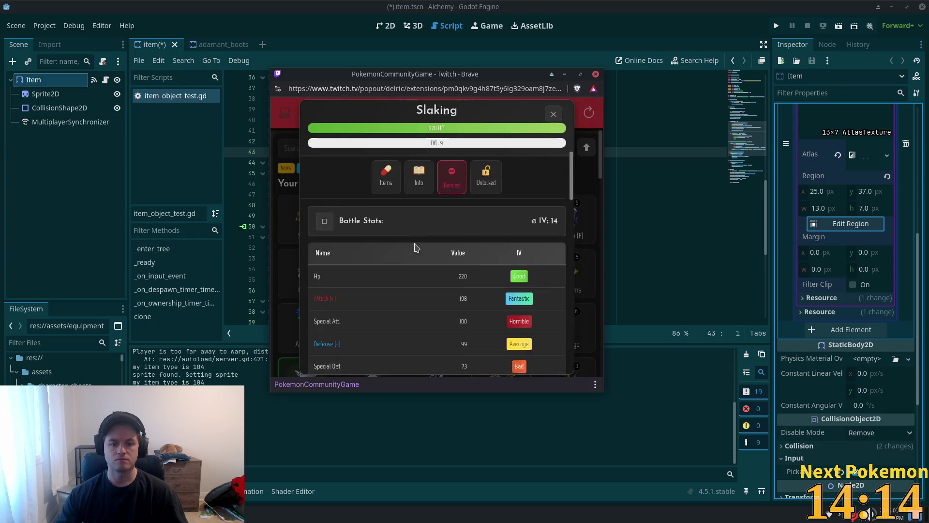
scroll(455, 300, down, 2)
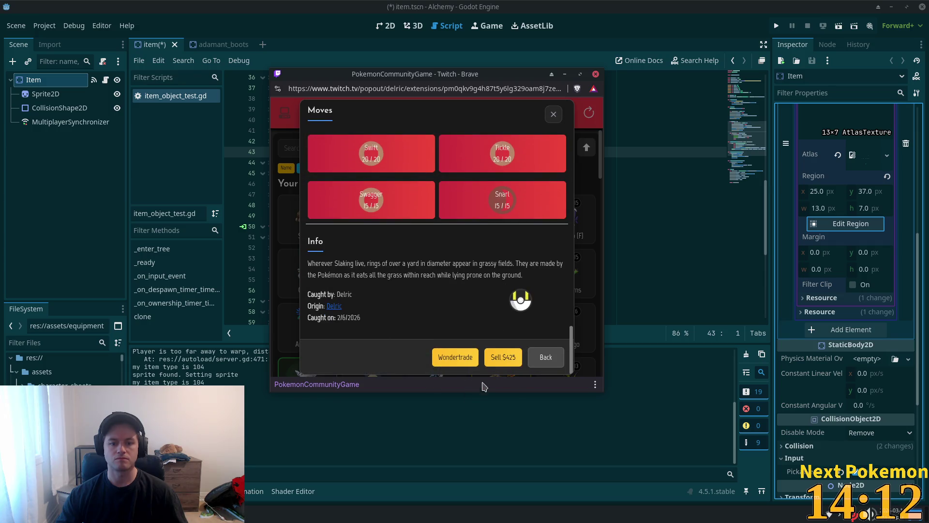
click(451, 358)
click(436, 256)
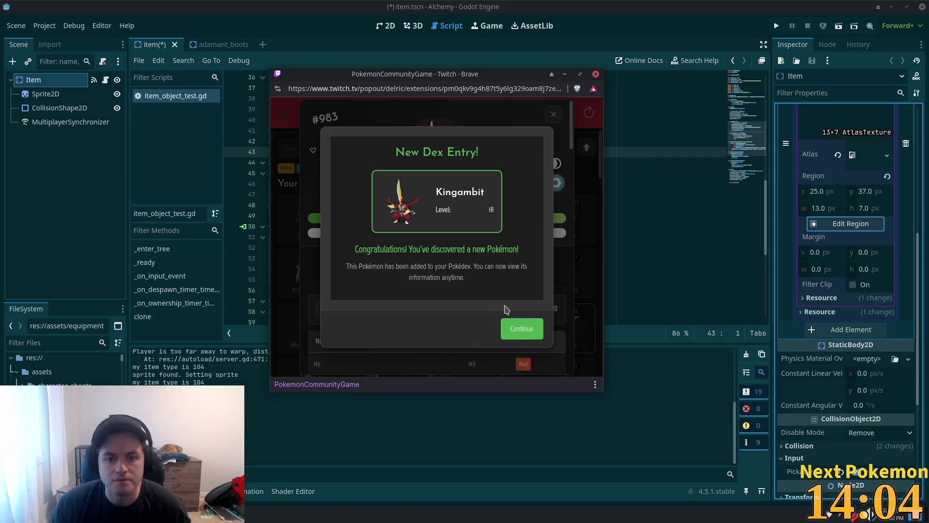
Step: Check the received Kingambit's description and base stats, then close its card
click(521, 331)
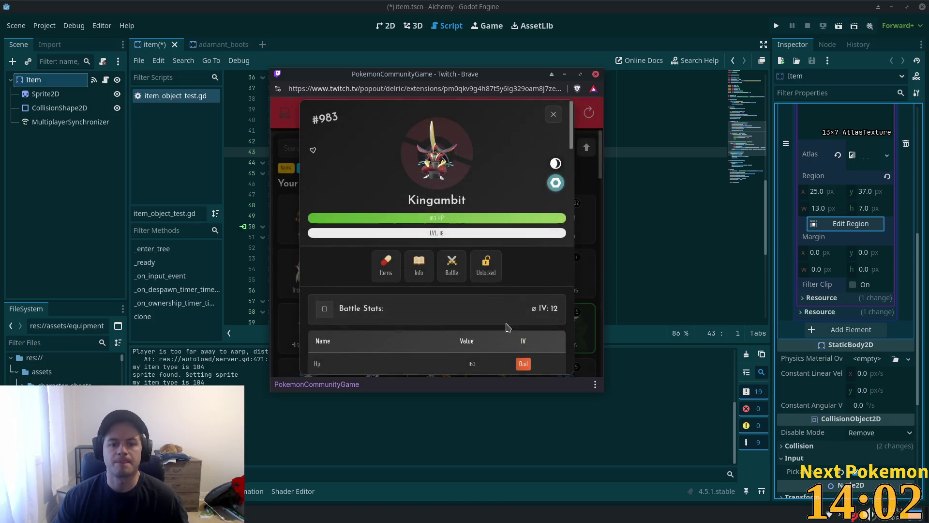
click(409, 275)
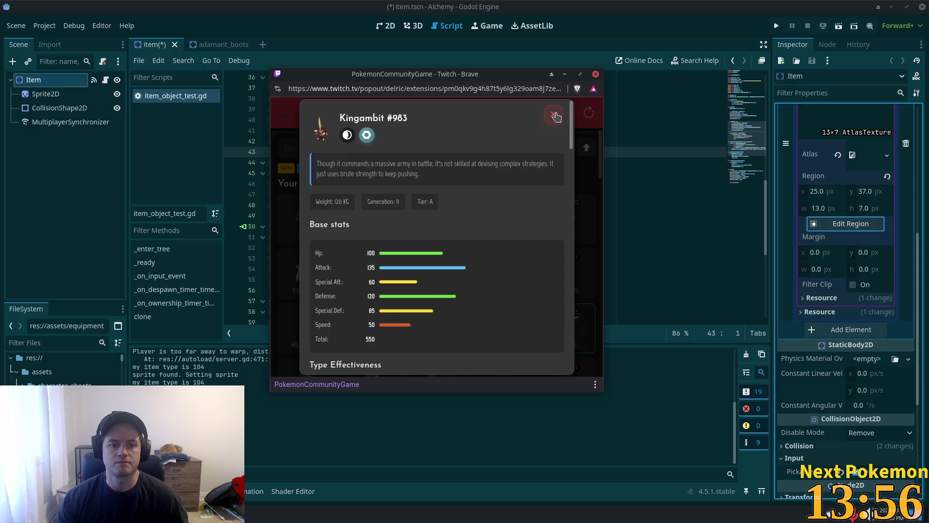
click(554, 115)
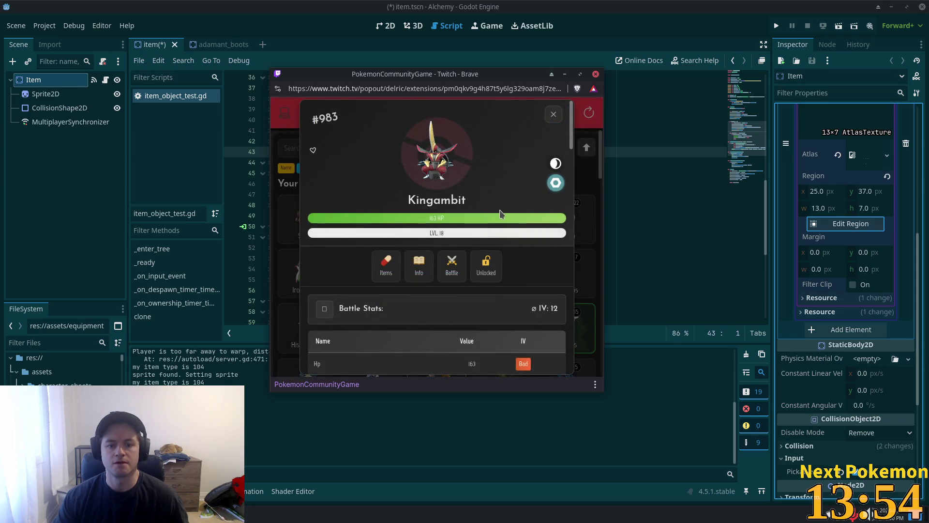
click(417, 265)
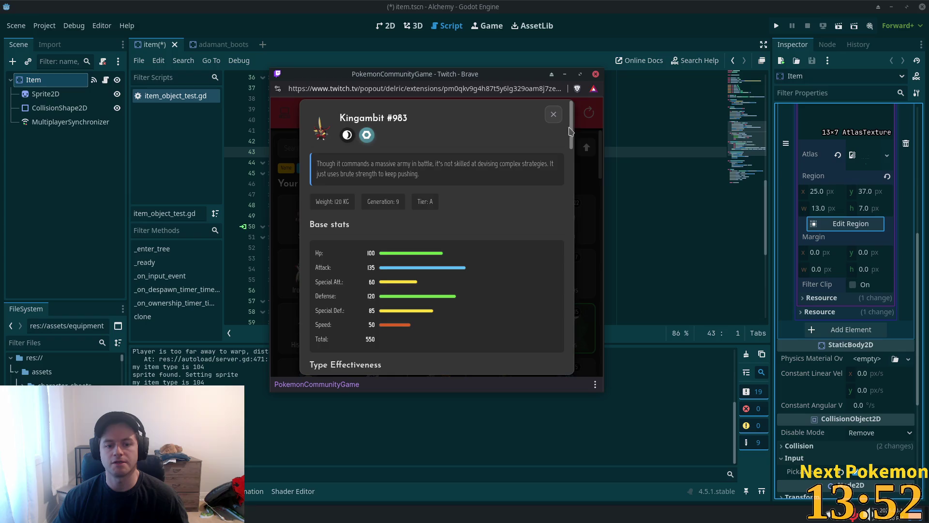
click(552, 118)
scroll(464, 232, down, 10)
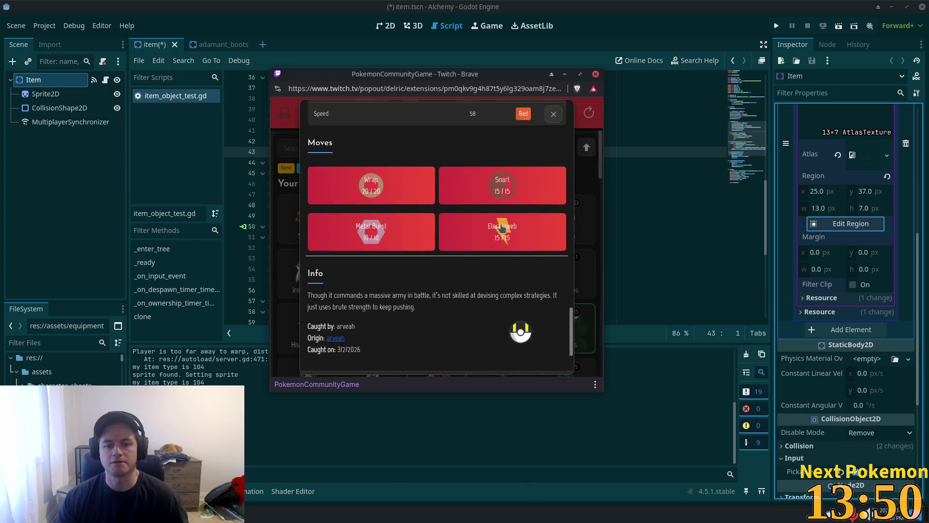
click(554, 115)
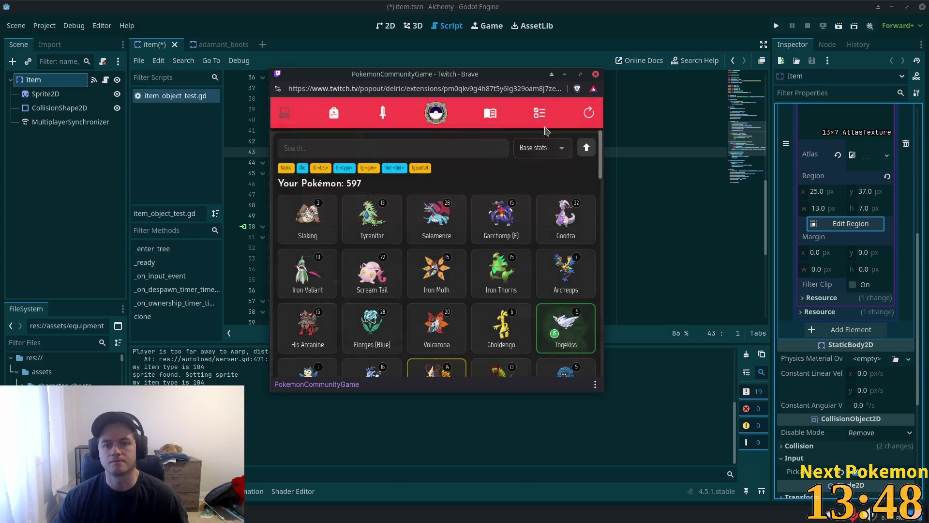
Step: Scroll through the missions page
click(535, 115)
scroll(493, 284, down, 10)
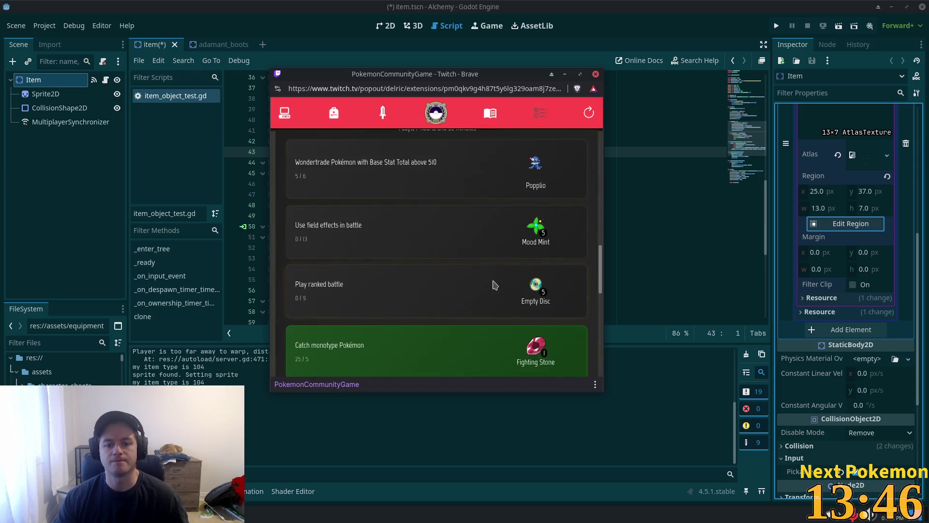
scroll(489, 271, up, 15)
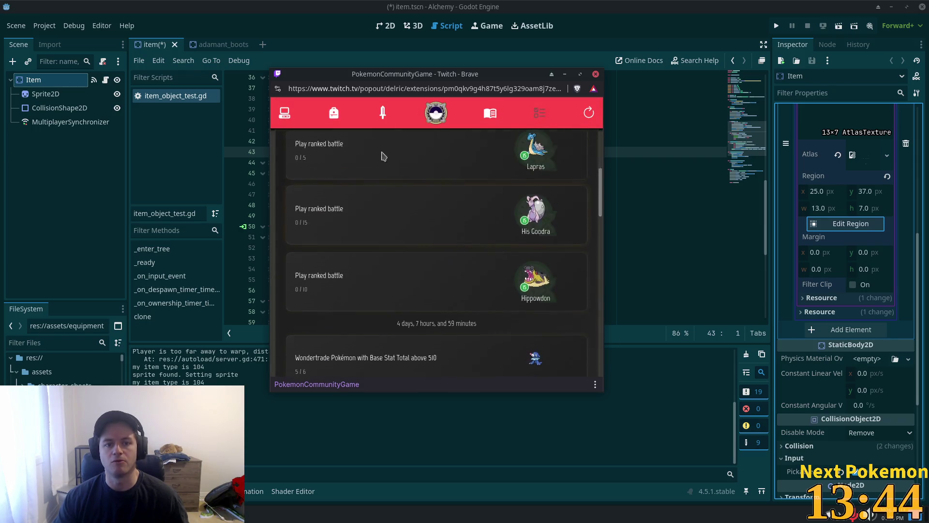
Step: Browse the Golden Coin Shop, return to the inventory, and minimize the extension window
click(334, 120)
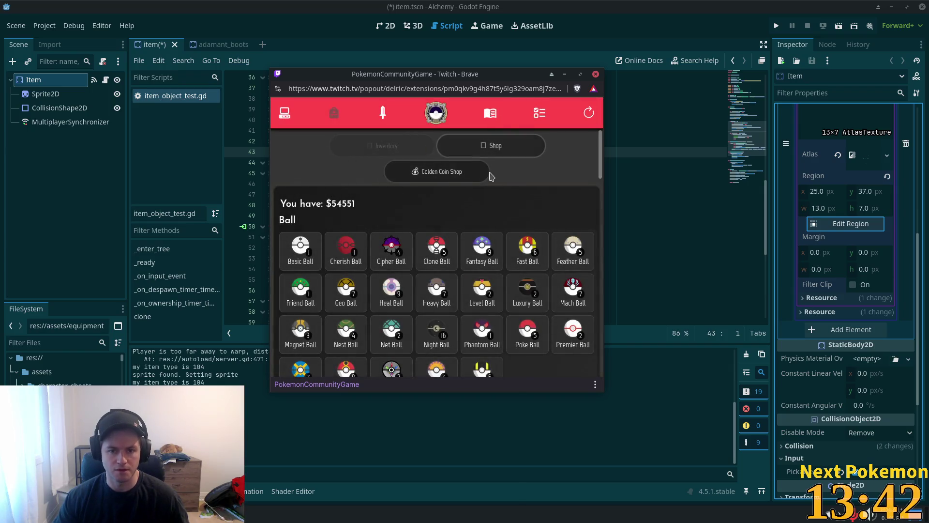
click(460, 170)
scroll(551, 194, down, 2)
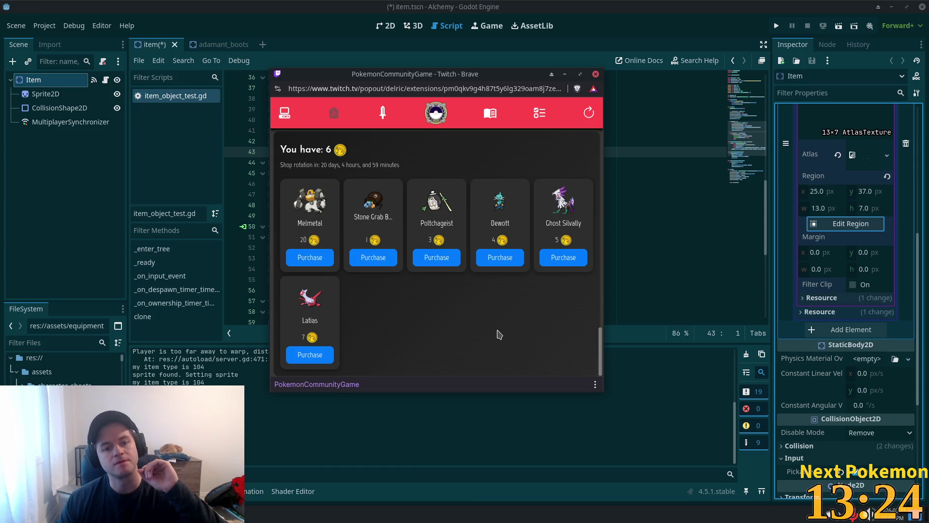
scroll(497, 332, up, 2)
click(427, 148)
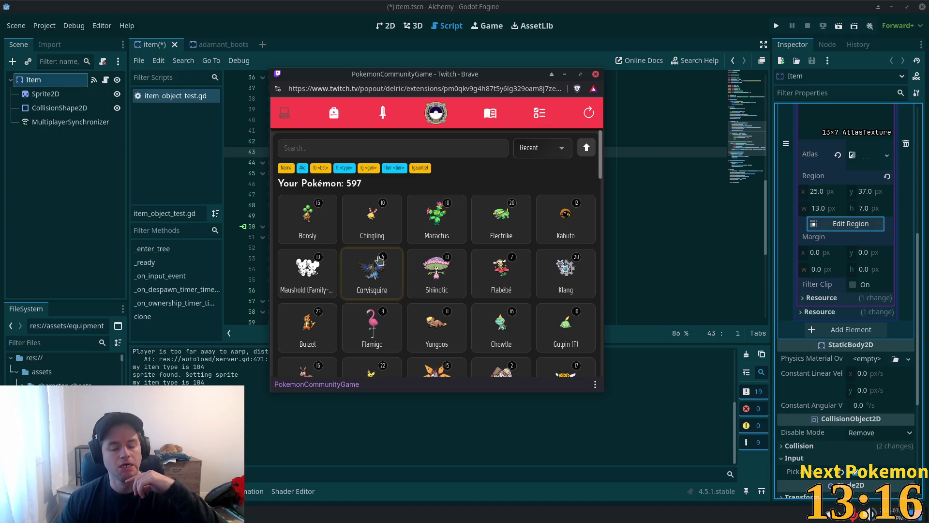
scroll(531, 206, down, 1)
scroll(532, 207, down, 4)
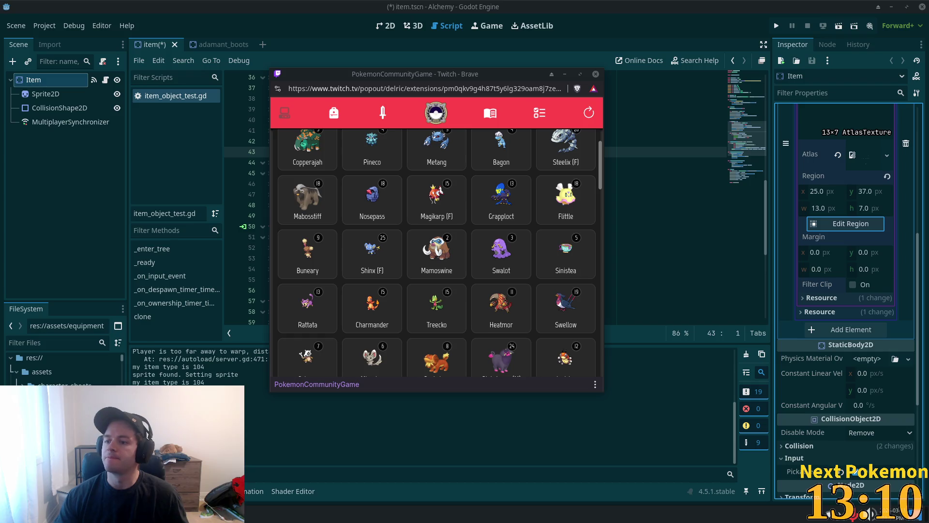
click(564, 74)
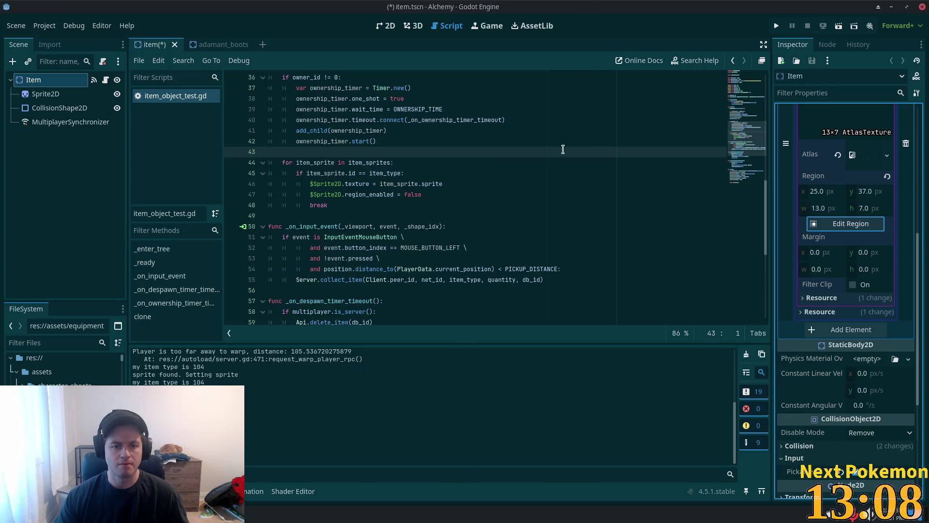
scroll(467, 203, up, 5)
scroll(562, 203, down, 3)
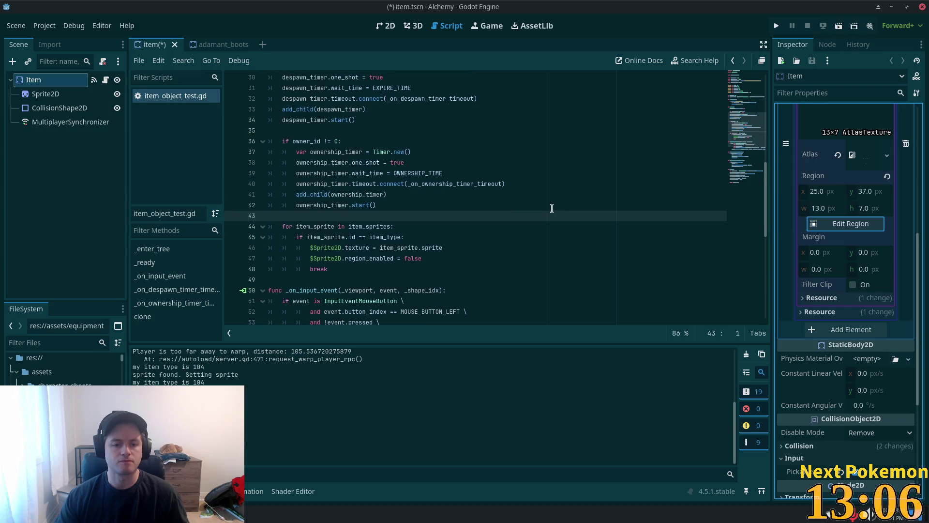
scroll(830, 249, up, 3)
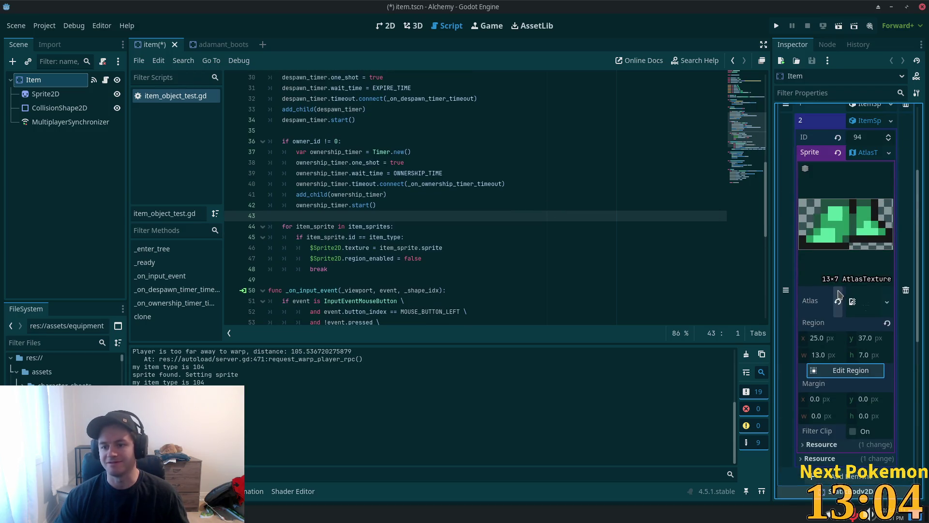
scroll(835, 295, down, 1)
scroll(835, 290, up, 3)
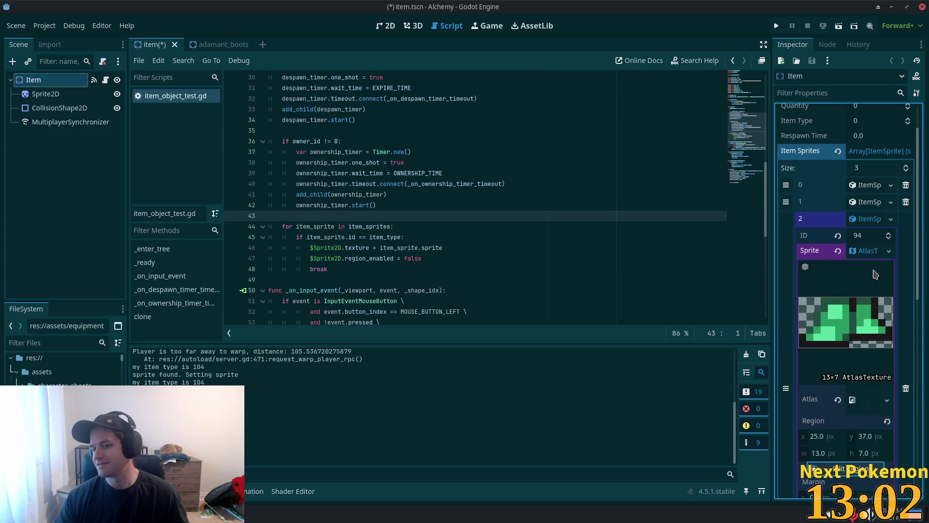